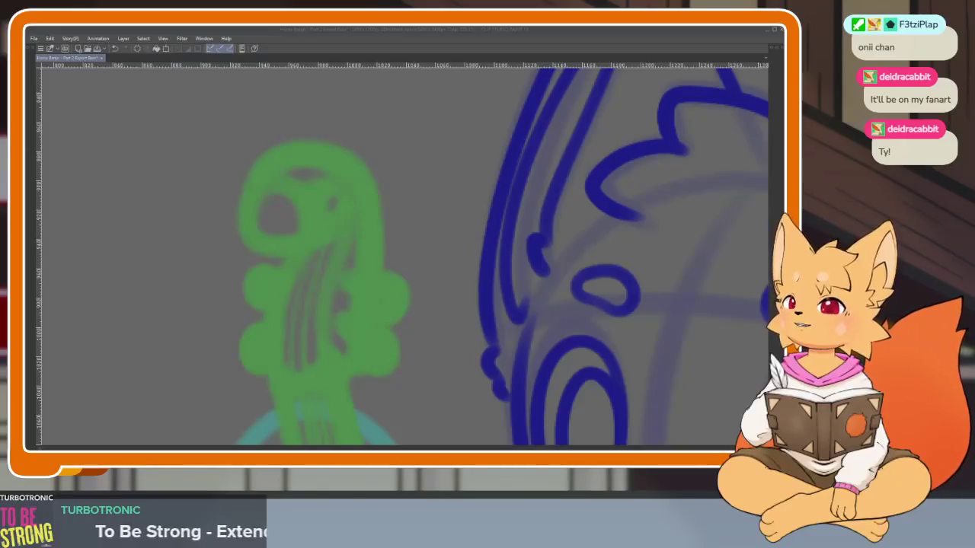
Step: Zoom into the green scroll rough, discard trial strokes, and ink the blue centre ring
key(ctrl+plus)
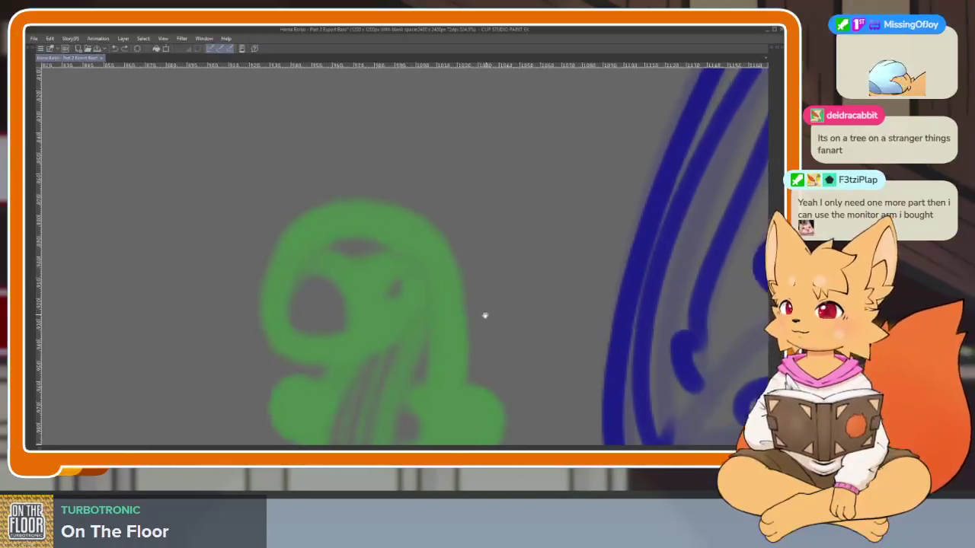
scroll(480, 312, up, 2)
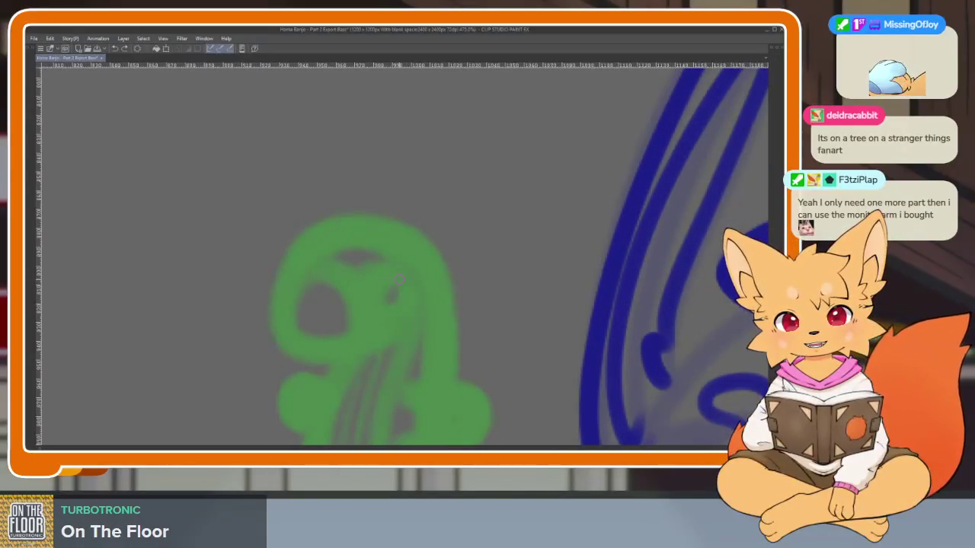
key(ctrl+z)
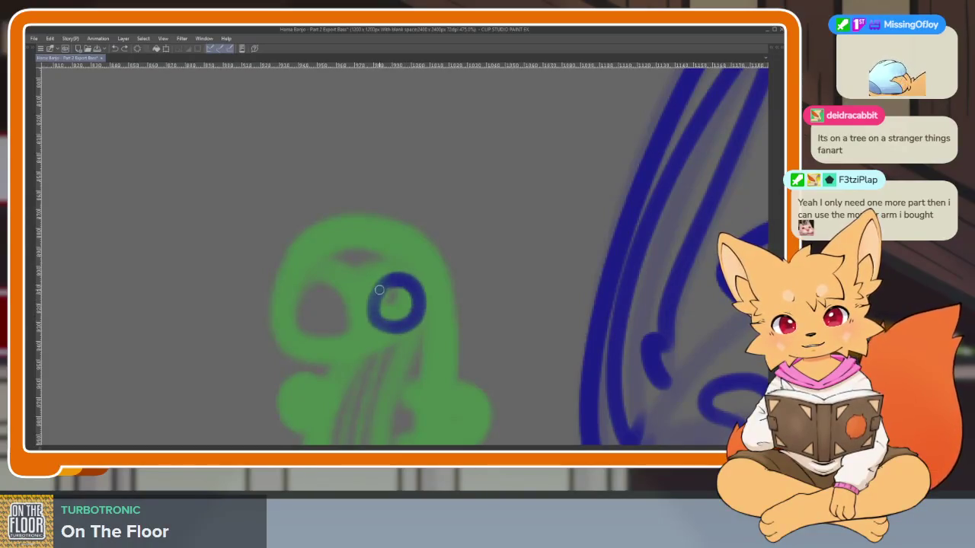
drag(419, 305, 372, 303)
scroll(464, 333, down, 2)
key(ctrl+z)
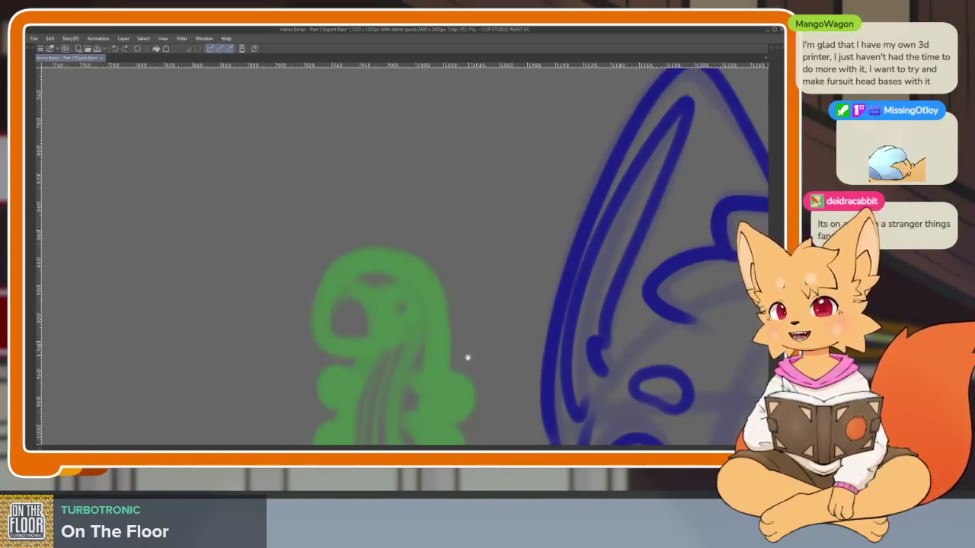
scroll(460, 350, down, 1)
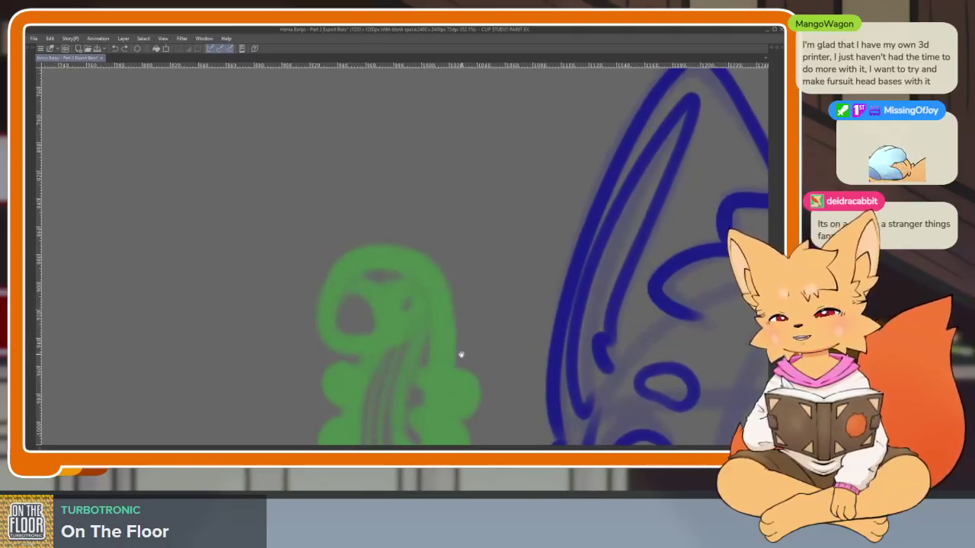
scroll(468, 357, down, 1)
scroll(464, 361, down, 1)
scroll(462, 362, up, 1)
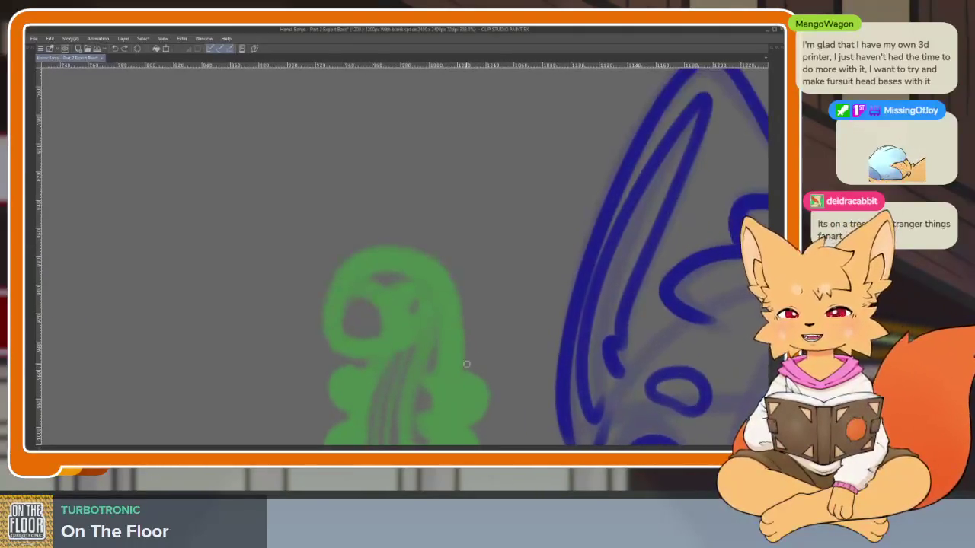
scroll(460, 361, up, 1)
scroll(461, 355, up, 1)
scroll(461, 353, down, 1)
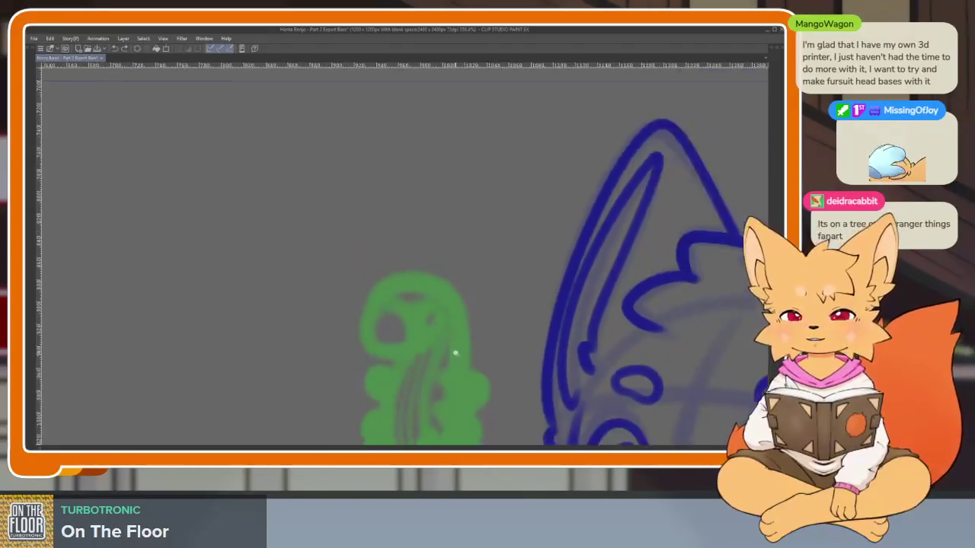
scroll(461, 353, up, 2)
scroll(462, 353, up, 1)
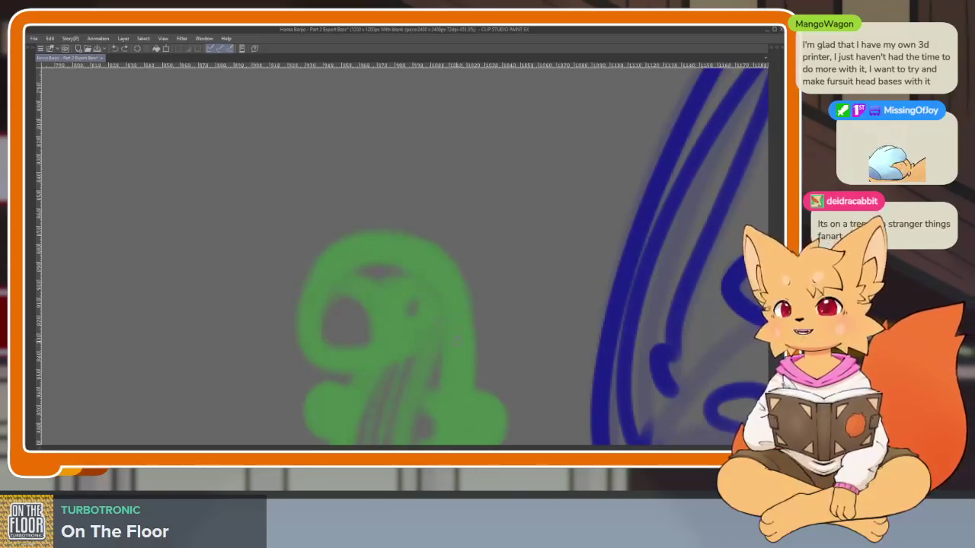
scroll(447, 371, up, 1)
scroll(441, 362, up, 1)
scroll(439, 347, up, 2)
scroll(434, 346, up, 1)
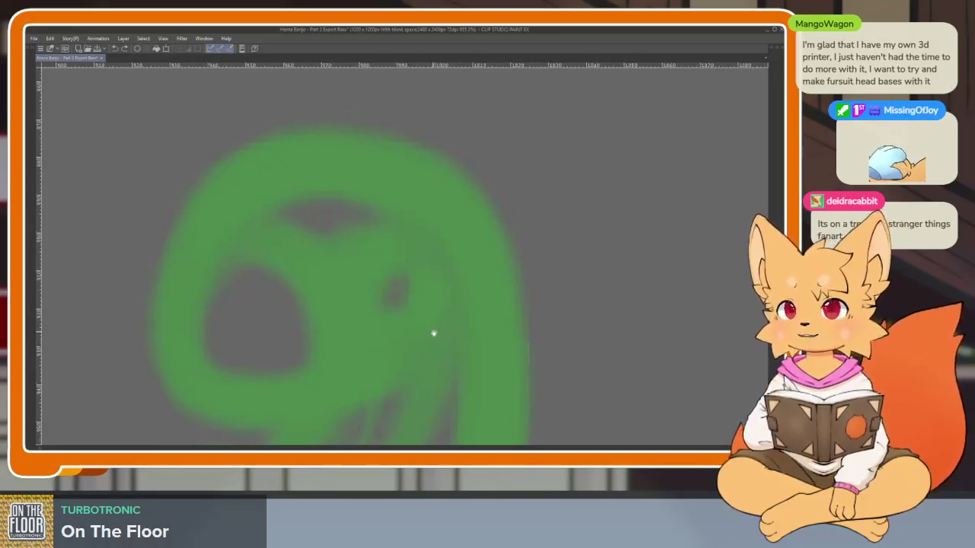
scroll(418, 348, down, 3)
scroll(418, 348, up, 2)
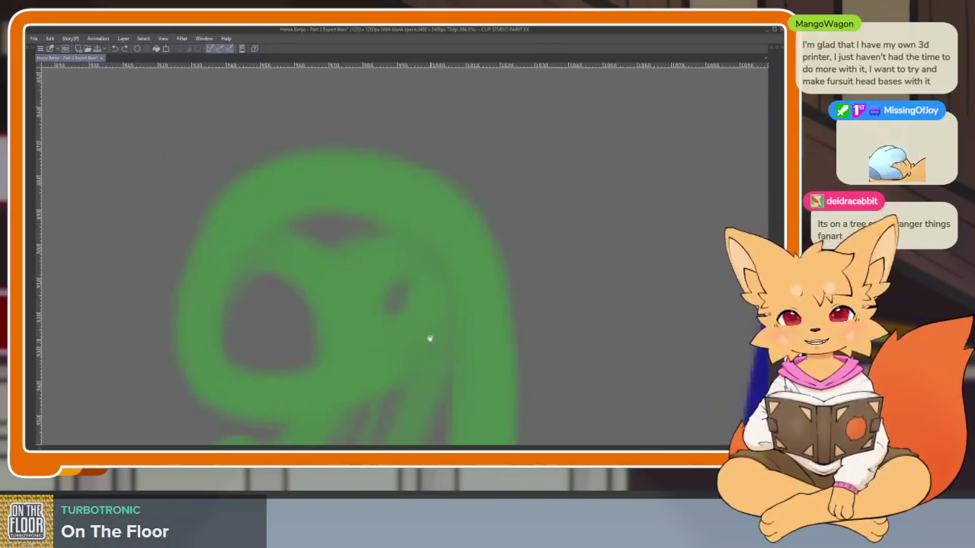
mouse_move(414, 278)
mouse_down()
mouse_move(357, 303)
mouse_move(394, 356)
mouse_move(430, 358)
mouse_move(438, 278)
mouse_move(358, 305)
mouse_move(400, 363)
mouse_up()
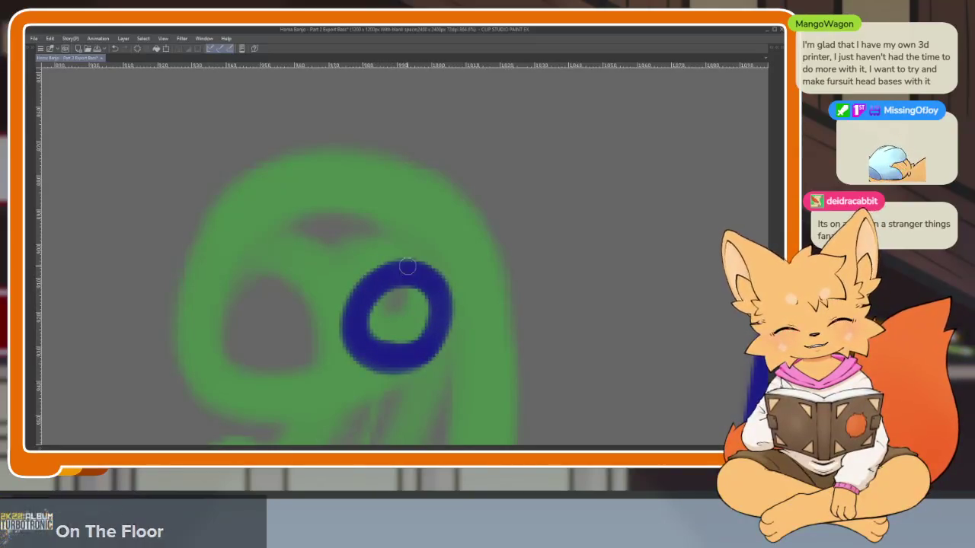
mouse_move(435, 280)
mouse_down()
mouse_move(423, 265)
mouse_move(347, 248)
mouse_move(309, 346)
mouse_move(358, 384)
mouse_move(425, 358)
mouse_up()
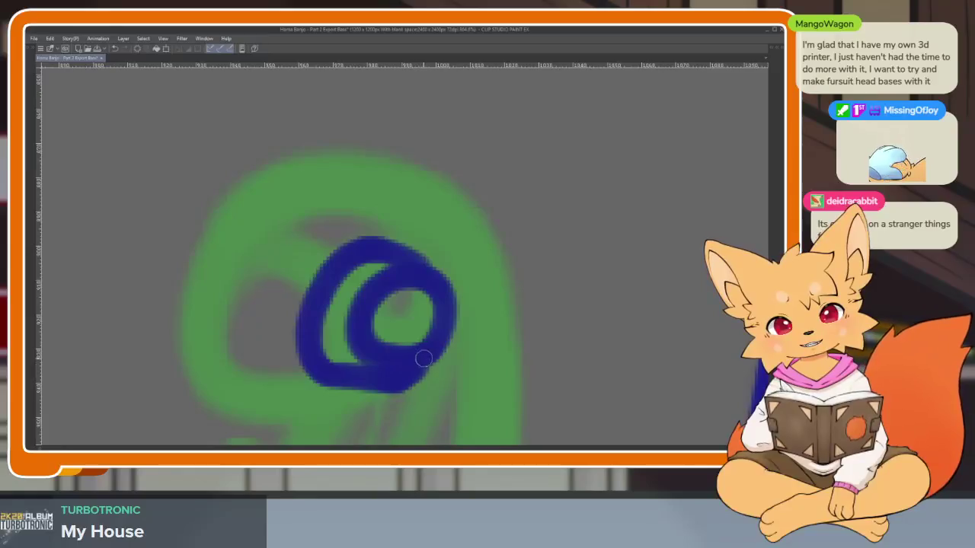
Step: Thicken the ring's right side and add an outer C curve plus two inner curls
mouse_move(381, 279)
mouse_down()
mouse_move(418, 358)
mouse_move(457, 335)
mouse_move(386, 284)
mouse_move(452, 322)
mouse_up()
scroll(488, 293, down, 3)
scroll(490, 304, up, 3)
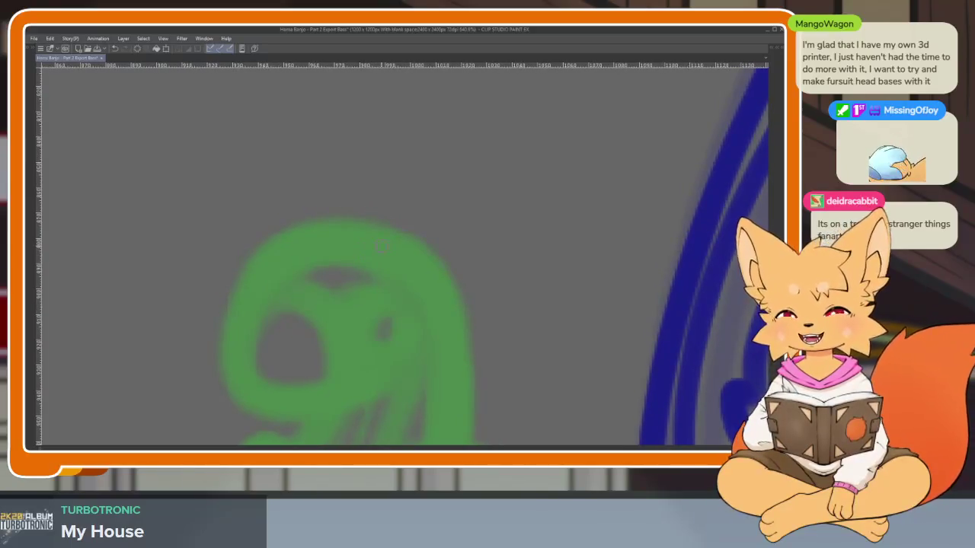
drag(396, 248, 331, 287)
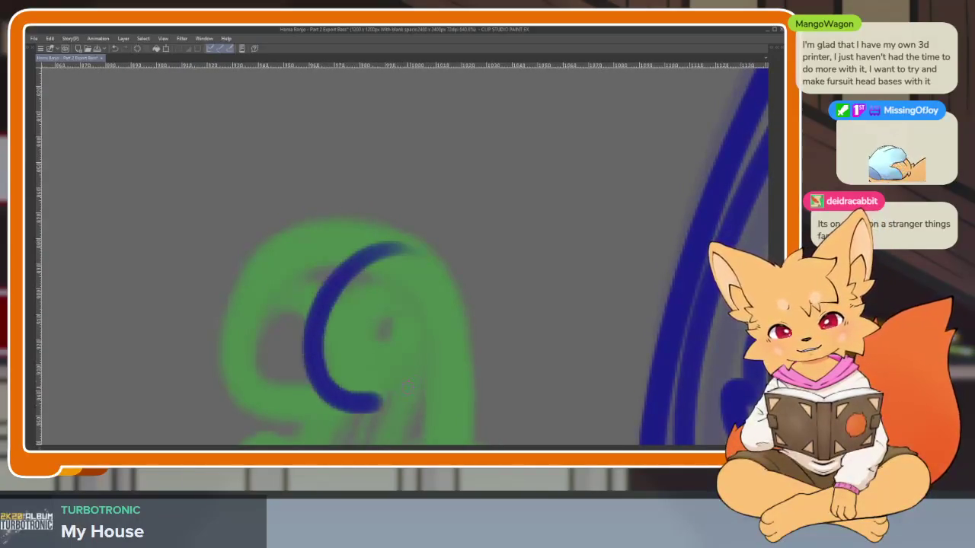
drag(312, 331, 423, 371)
drag(400, 280, 433, 355)
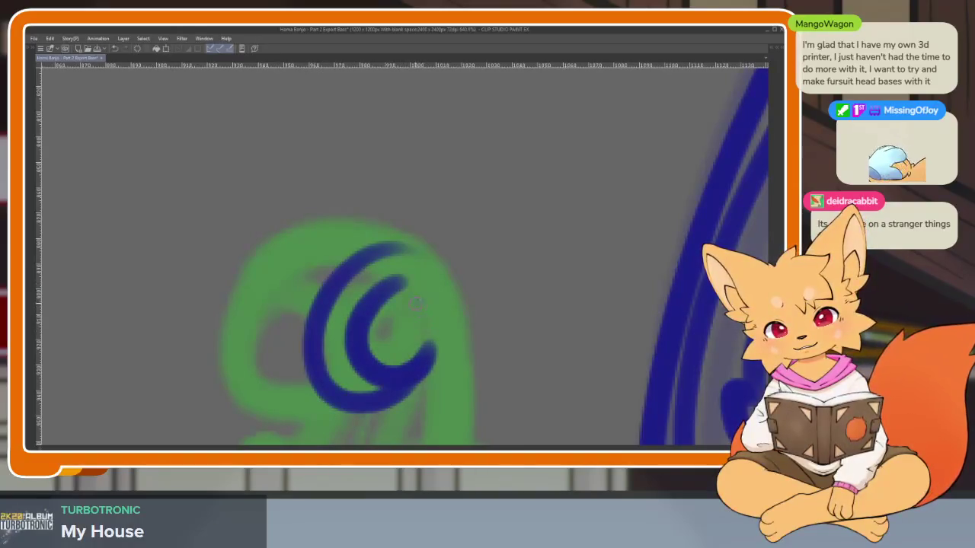
mouse_move(417, 301)
mouse_down()
mouse_move(430, 357)
mouse_move(405, 307)
mouse_up()
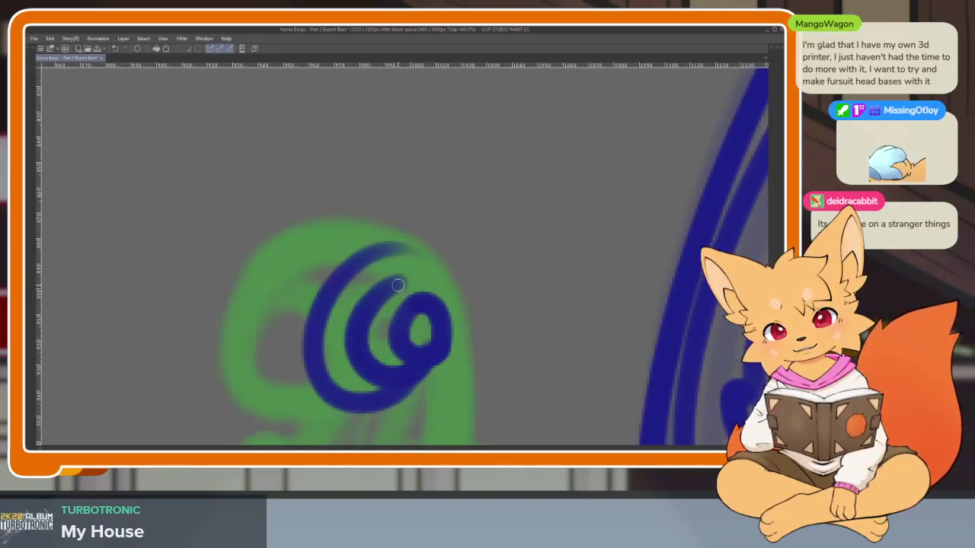
Step: Draw the large outer curve sweeping across the scroll's top and left
scroll(440, 315, down, 2)
scroll(437, 251, down, 2)
scroll(481, 259, up, 3)
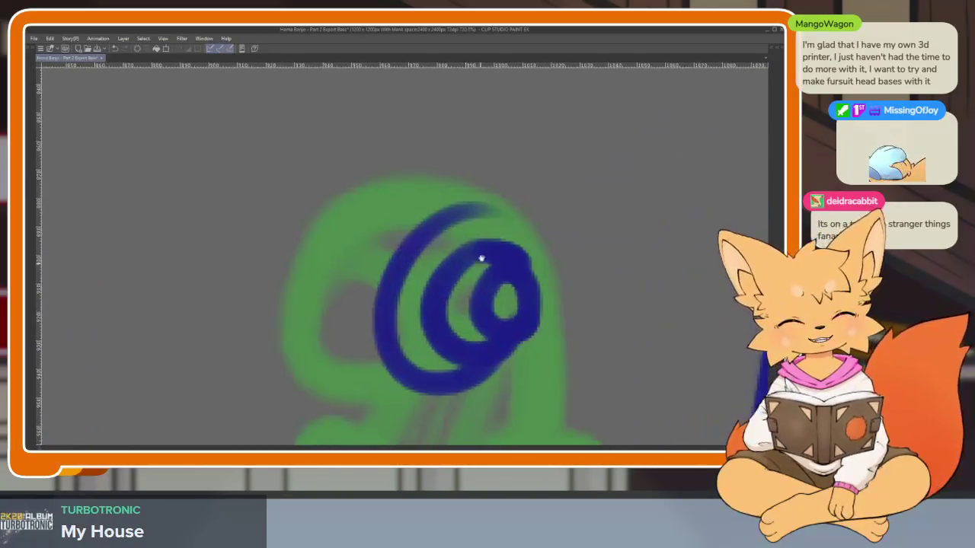
mouse_move(488, 208)
mouse_down()
mouse_move(417, 188)
mouse_move(339, 217)
mouse_move(293, 362)
mouse_move(364, 393)
mouse_move(465, 396)
mouse_up()
Step: Extend the outer curve over the scroll top and down its right side
scroll(464, 396, down, 3)
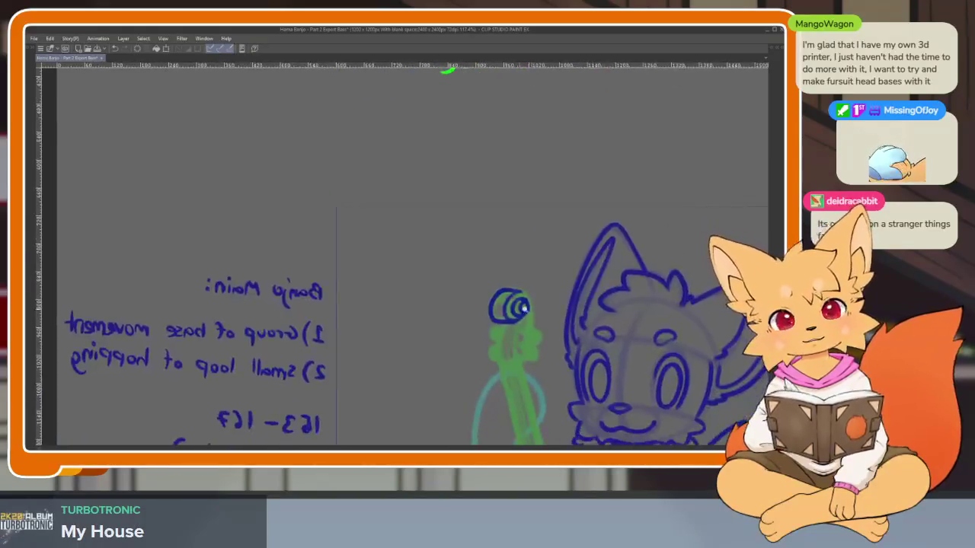
scroll(525, 311, up, 3)
drag(526, 310, 465, 265)
mouse_move(363, 155)
mouse_down()
mouse_move(457, 160)
mouse_move(511, 202)
mouse_up()
mouse_move(577, 271)
mouse_down()
mouse_move(468, 218)
mouse_move(488, 269)
mouse_up()
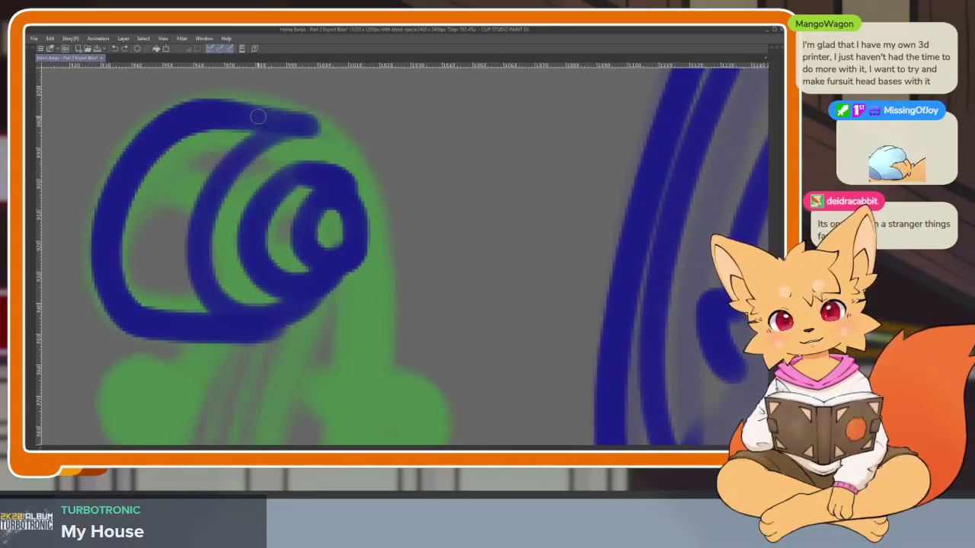
mouse_move(257, 115)
mouse_down()
mouse_move(370, 190)
mouse_move(367, 381)
mouse_up()
key(ctrl+z)
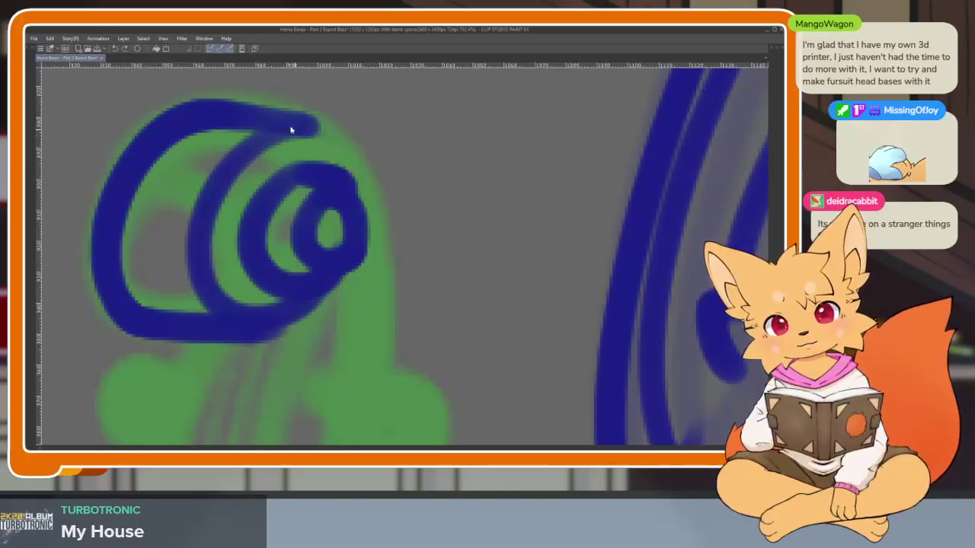
mouse_move(259, 116)
mouse_down()
mouse_move(365, 182)
mouse_move(392, 358)
mouse_move(374, 393)
mouse_up()
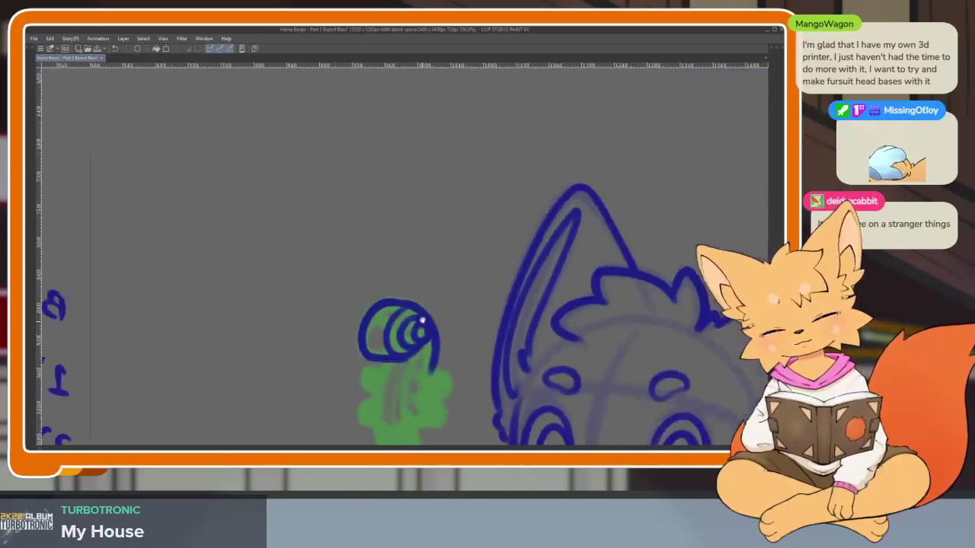
Step: Draw two dark blue lines running down from the loop as the pegbox sides
scroll(373, 392, down, 5)
scroll(428, 355, up, 3)
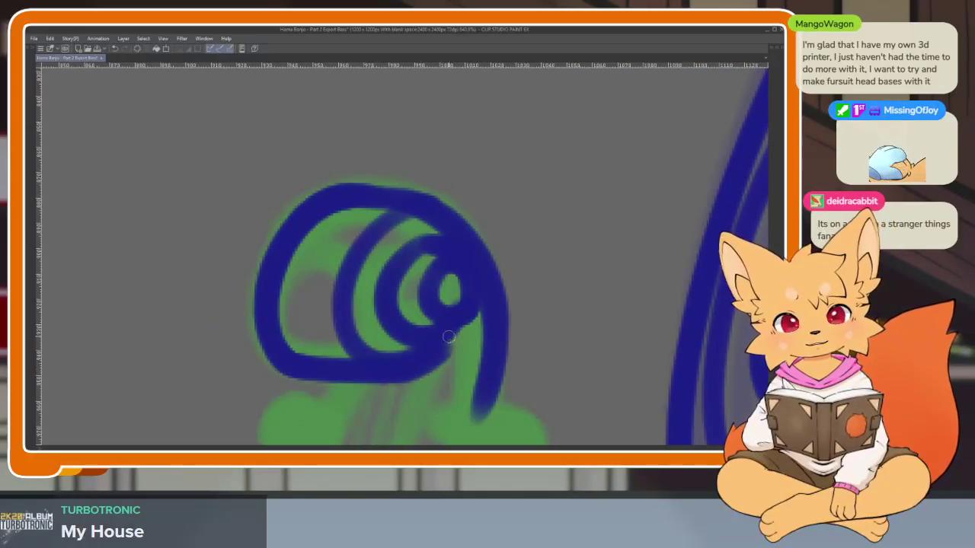
scroll(472, 320, down, 1)
scroll(503, 335, down, 2)
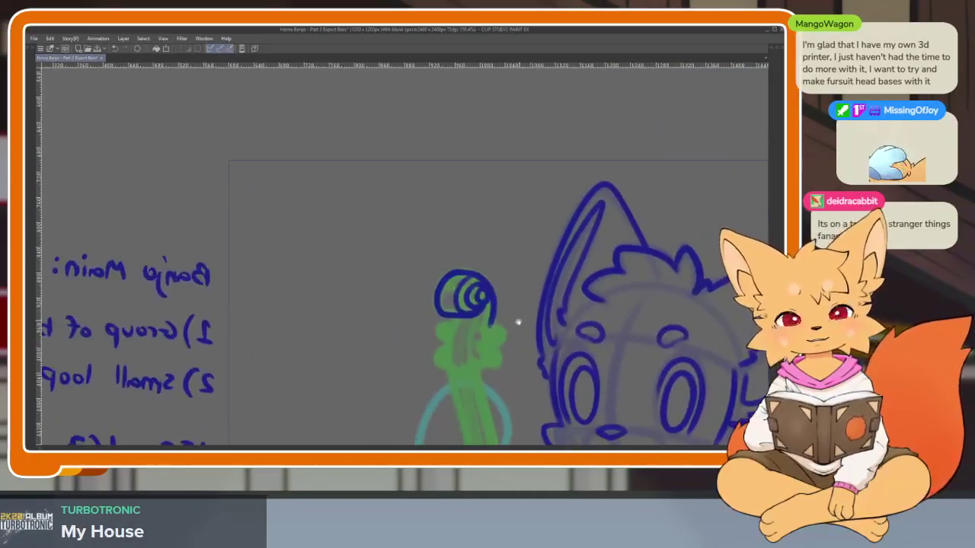
scroll(518, 343, up, 2)
scroll(502, 343, up, 1)
scroll(437, 194, down, 1)
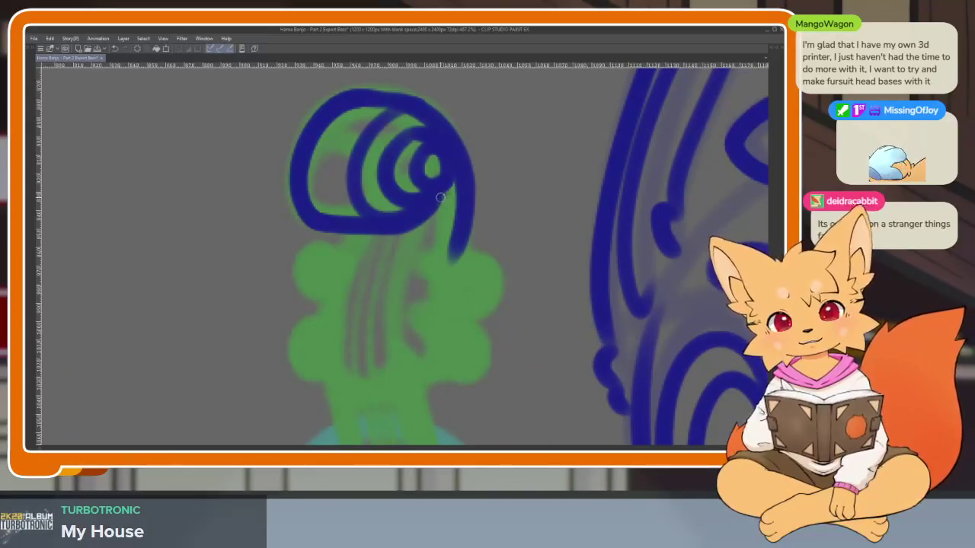
drag(441, 197, 408, 283)
key(ctrl+z)
drag(442, 190, 411, 385)
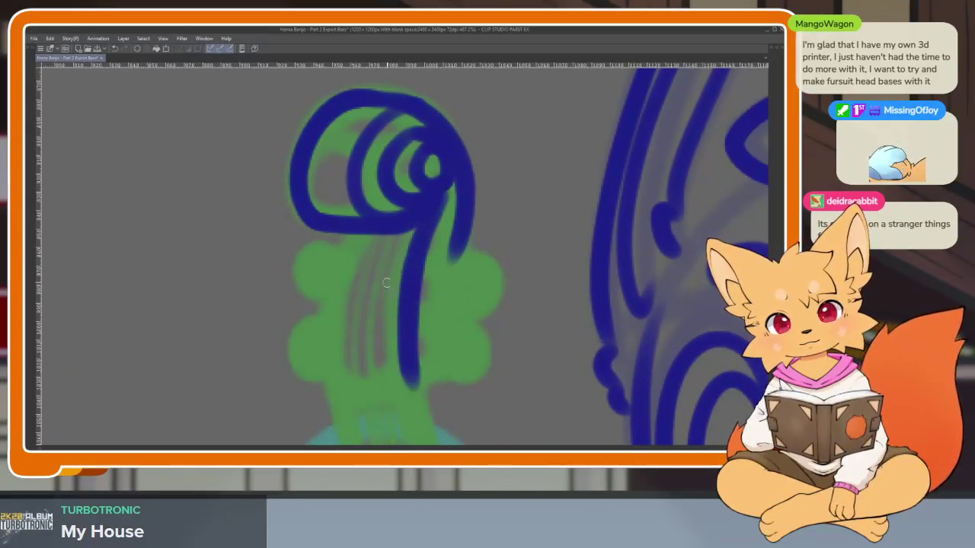
mouse_move(368, 228)
mouse_down()
mouse_move(332, 293)
mouse_move(335, 390)
mouse_move(363, 411)
mouse_move(417, 372)
mouse_up()
scroll(496, 370, down, 1)
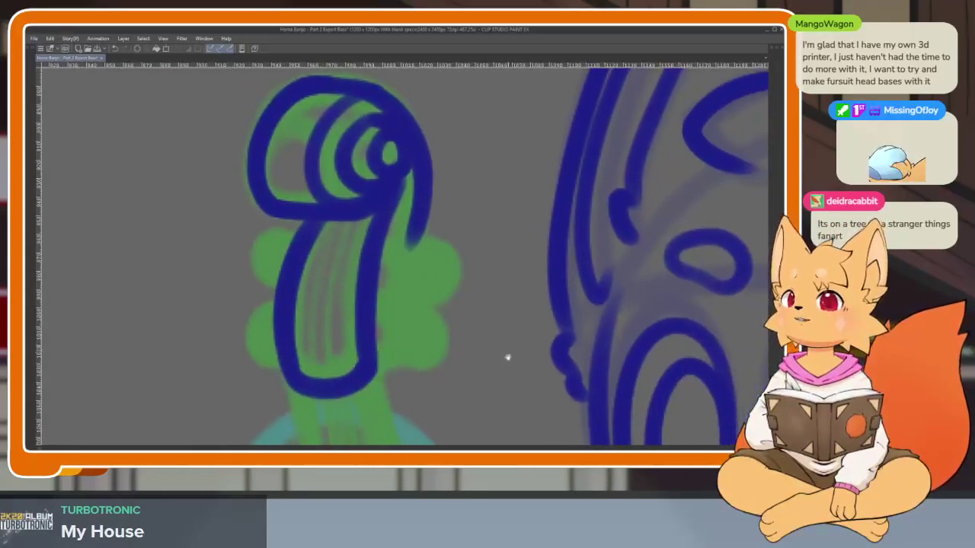
Step: Remove the stray strokes at the pegbox's bottom corner and pan along the scroll
scroll(507, 357, right, 1)
key(ctrl+z)
scroll(496, 343, right, 1)
scroll(331, 348, right, 1)
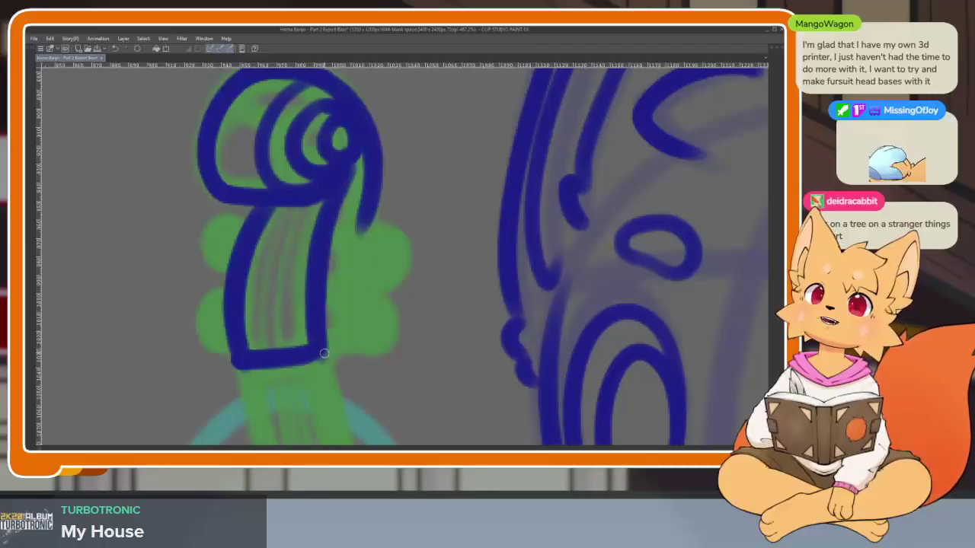
mouse_move(323, 352)
mouse_down()
mouse_move(345, 371)
mouse_move(338, 361)
mouse_move(355, 323)
mouse_move(362, 239)
mouse_up()
key(ctrl+z)
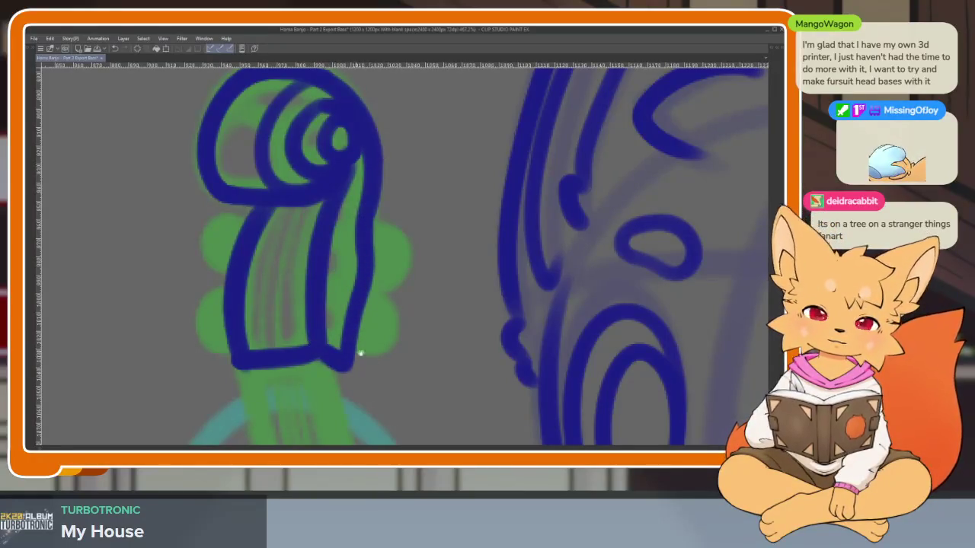
drag(361, 353, 413, 398)
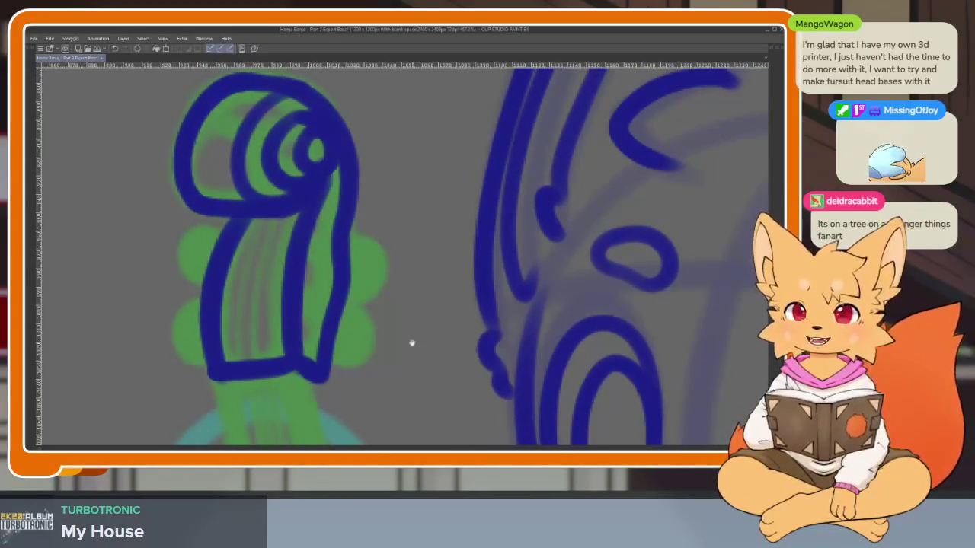
mouse_move(411, 344)
mouse_down()
mouse_move(383, 361)
mouse_move(301, 312)
mouse_up()
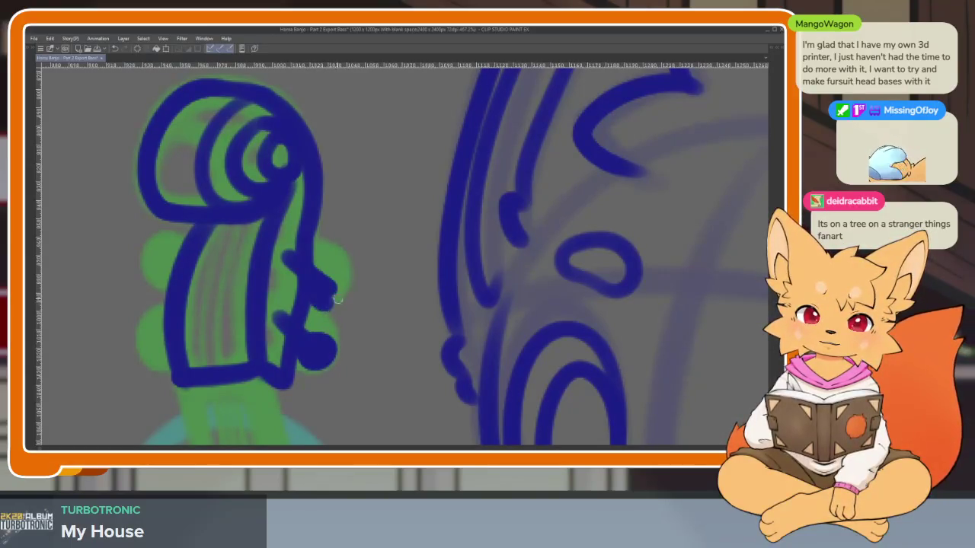
Step: Ink the scroll neck's left edge and an inner line running down it
scroll(297, 267, down, 5)
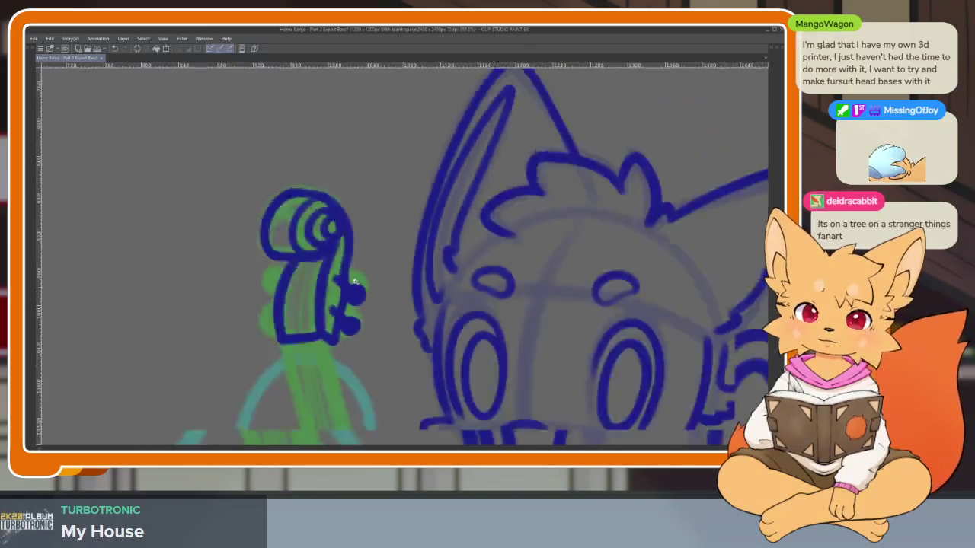
scroll(359, 285, up, 3)
scroll(331, 294, up, 1)
scroll(367, 276, down, 1)
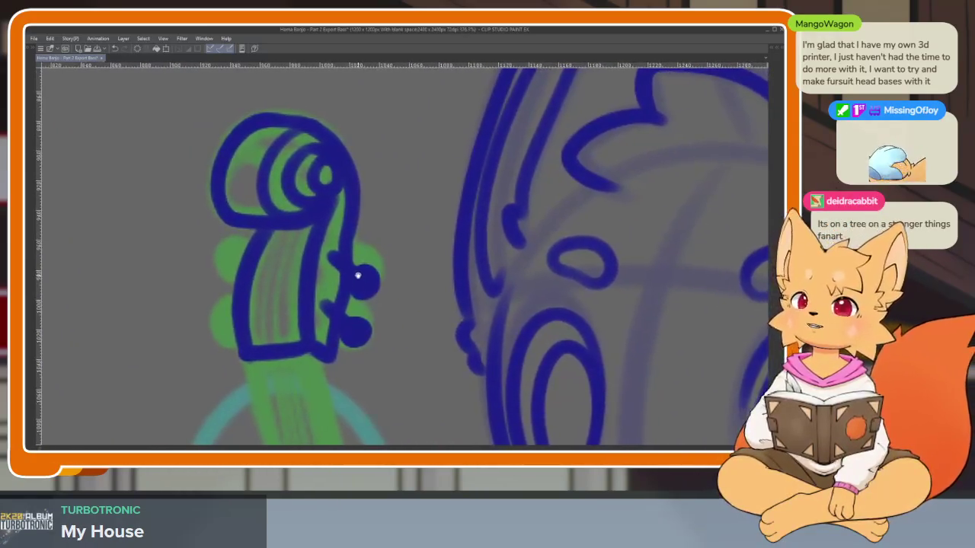
scroll(342, 300, up, 1)
scroll(331, 295, up, 1)
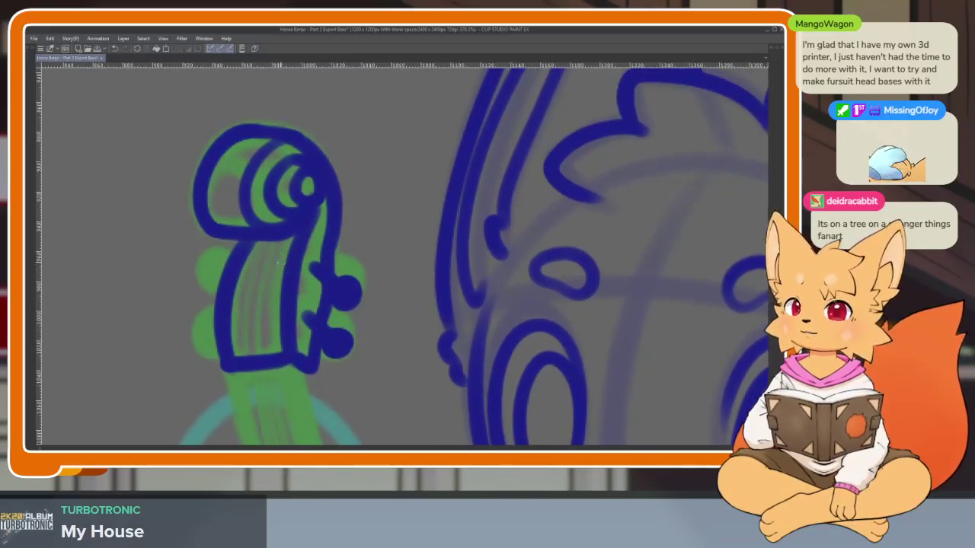
drag(251, 255, 243, 352)
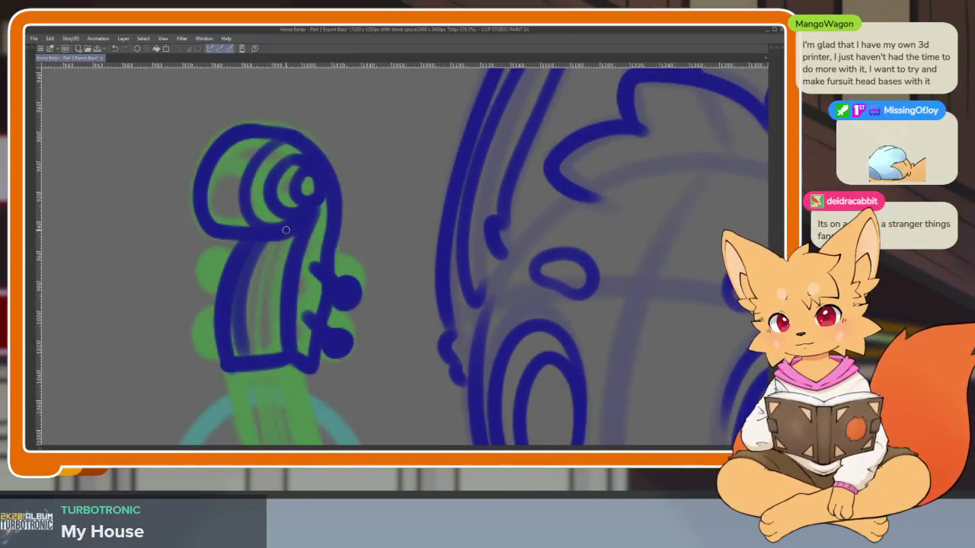
drag(286, 230, 256, 349)
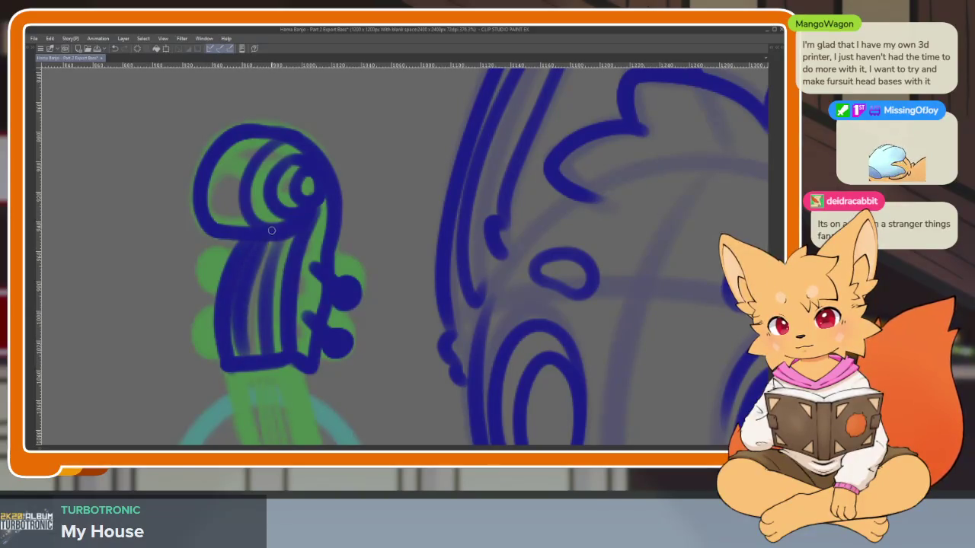
drag(281, 238, 256, 354)
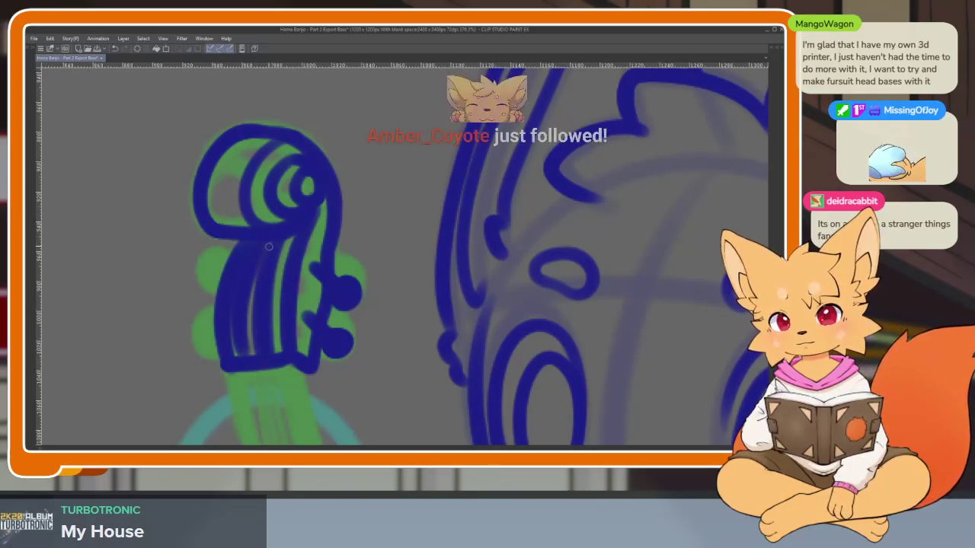
key(ctrl+z)
key(ctrl+z)
key(ctrl+z)
drag(275, 234, 255, 363)
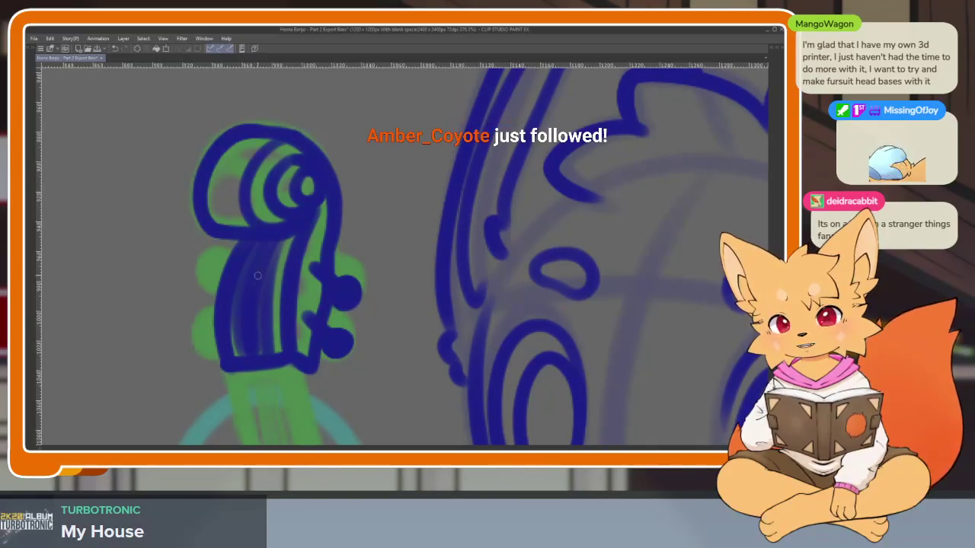
drag(260, 288, 256, 357)
Step: Zoom and pan the view to bring the fox's head into view
scroll(283, 322, up, 1)
scroll(293, 343, up, 1)
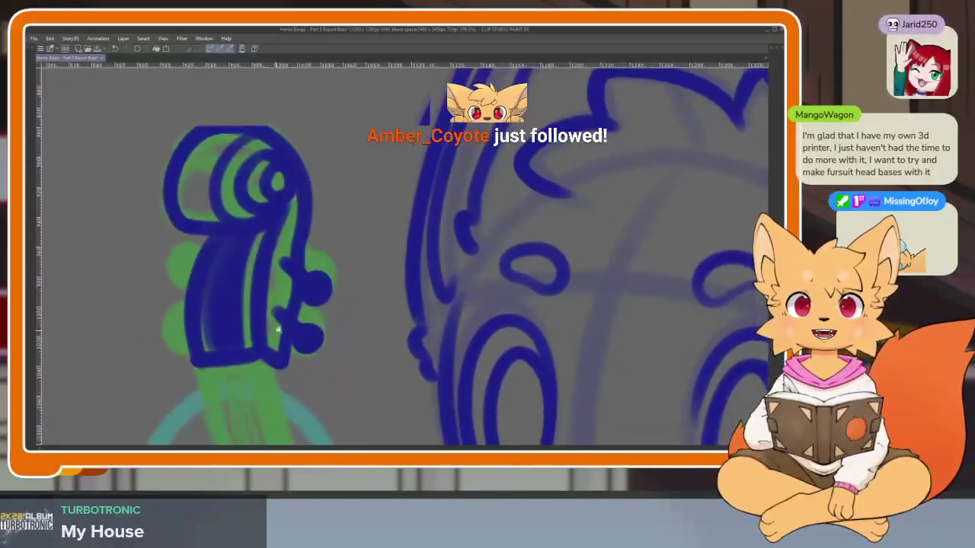
scroll(299, 357, up, 1)
scroll(293, 347, down, 1)
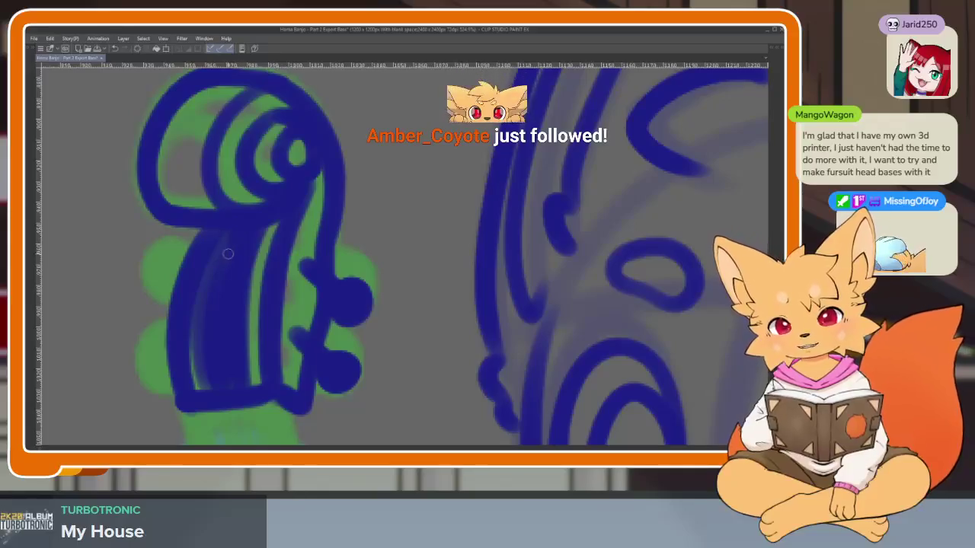
scroll(369, 392, down, 2)
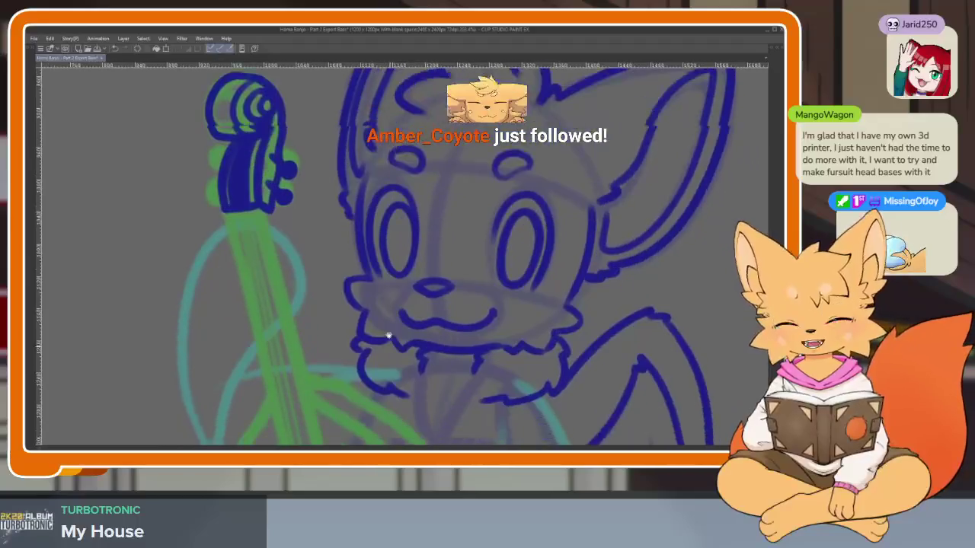
mouse_move(395, 382)
mouse_down()
mouse_move(395, 332)
mouse_move(436, 376)
mouse_move(540, 301)
mouse_move(528, 257)
mouse_up()
scroll(395, 333, down, 3)
scroll(540, 301, up, 2)
scroll(528, 256, up, 3)
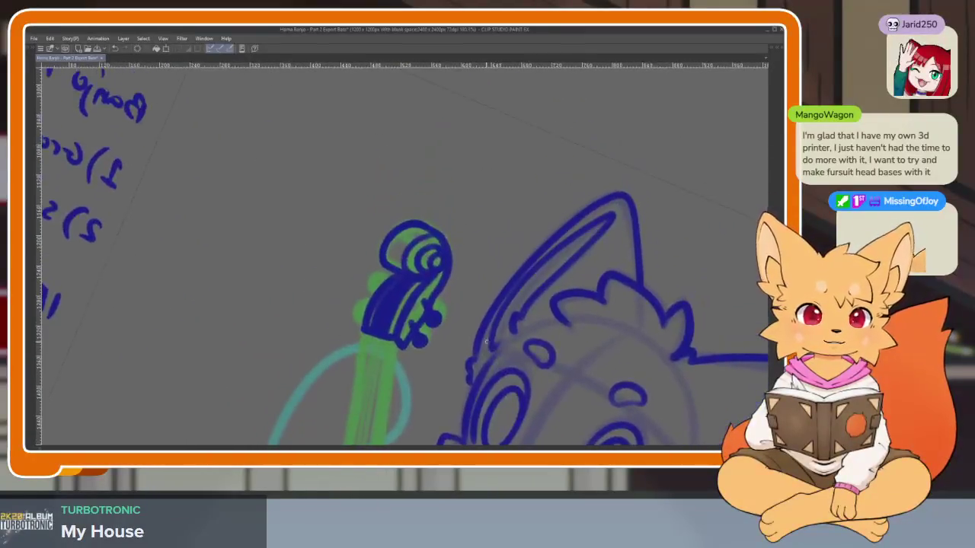
Step: Transform the inked scroll layer so it sits more upright over the green neck rough
key(Tab)
key(Tab)
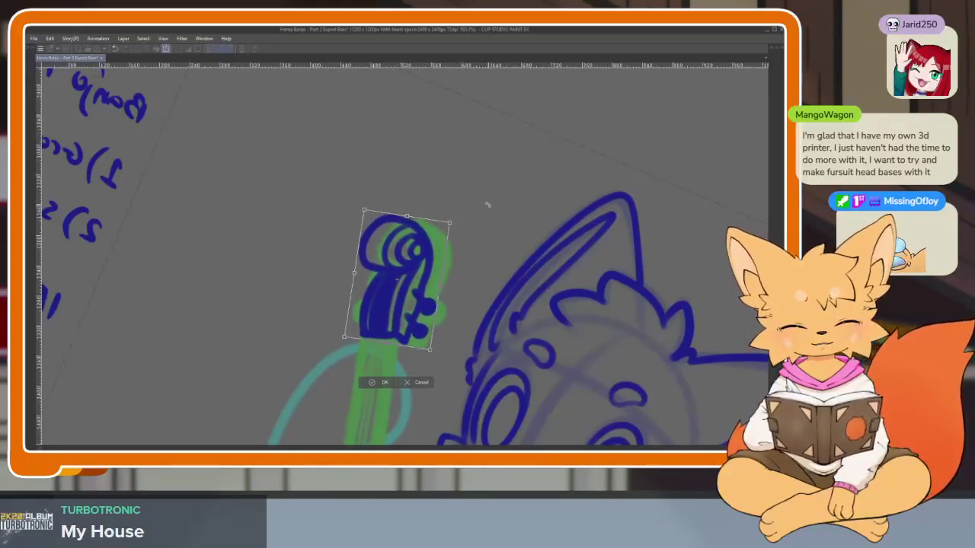
scroll(491, 329, down, 5)
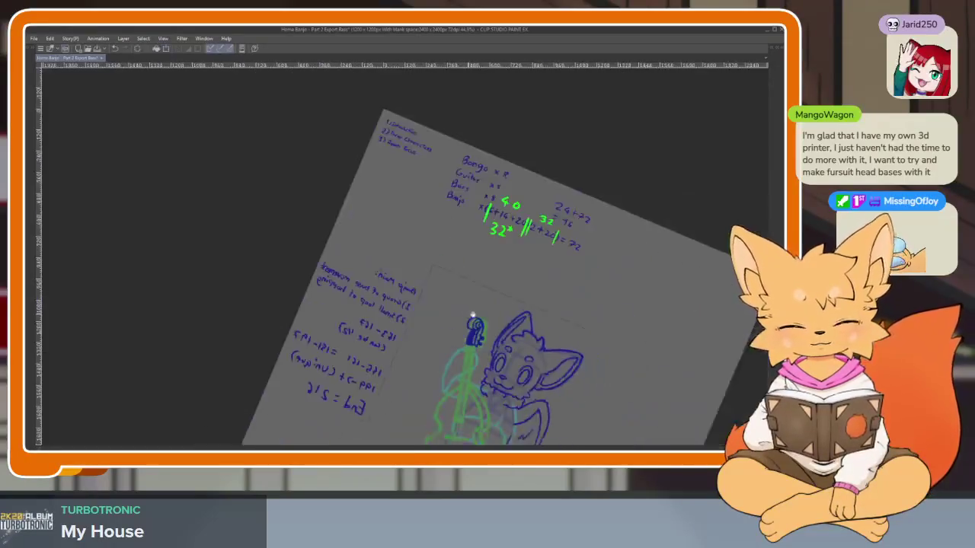
Step: Apply the scroll transform and adjust the zoom level
key(Return)
scroll(491, 329, up, 4)
scroll(491, 329, down, 2)
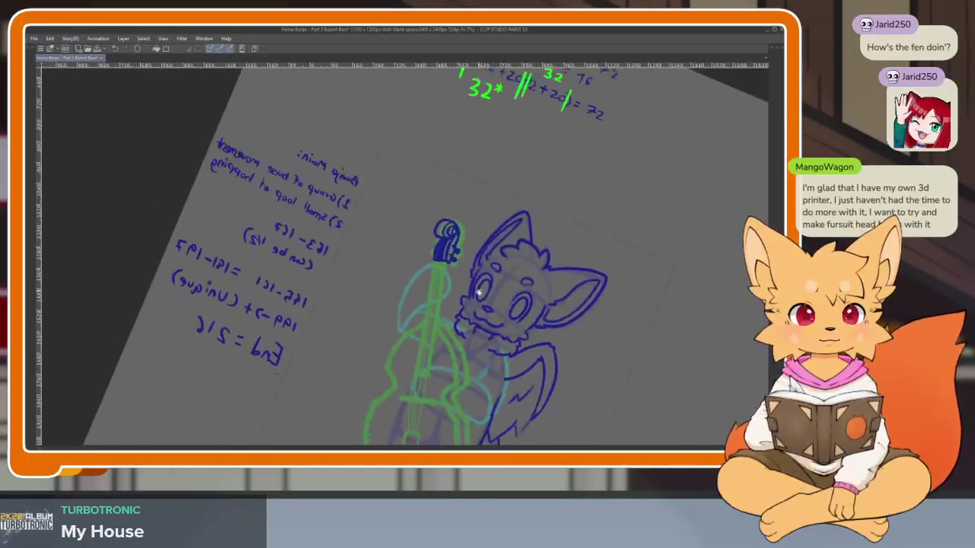
scroll(482, 284, up, 1)
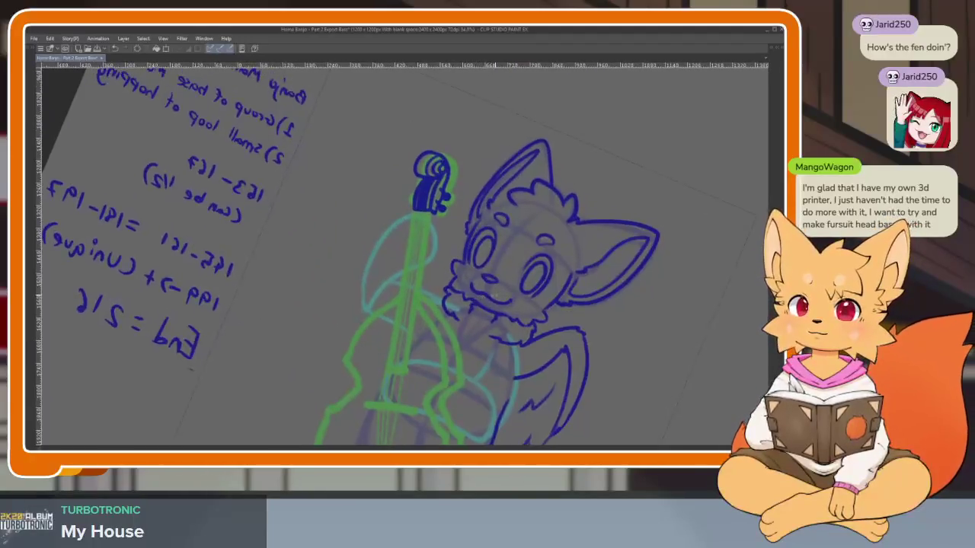
scroll(477, 336, down, 3)
scroll(476, 336, down, 1)
scroll(473, 337, up, 4)
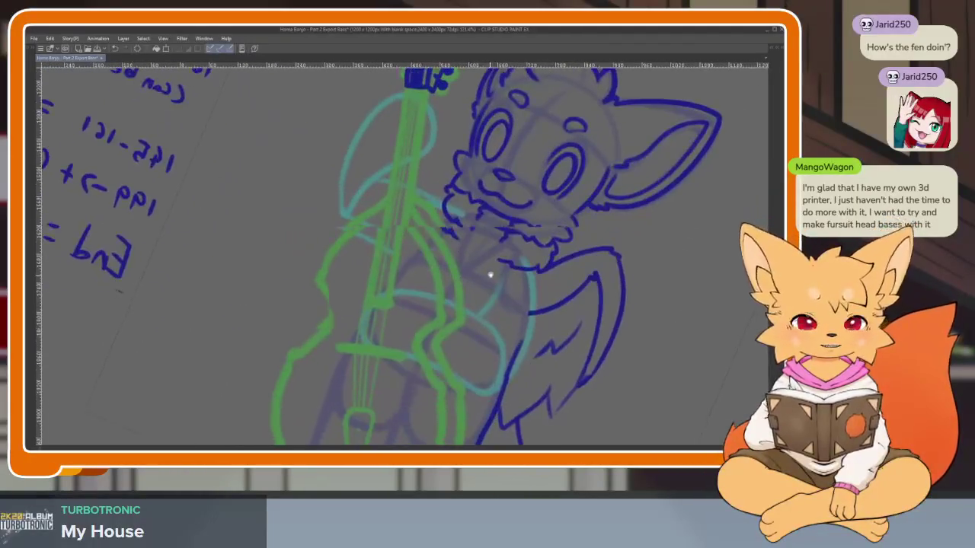
Step: Rotate the view so the bass neck lies diagonally, then restore the palettes and timeline
mouse_move(467, 337)
mouse_down()
mouse_move(535, 351)
mouse_move(526, 350)
mouse_up()
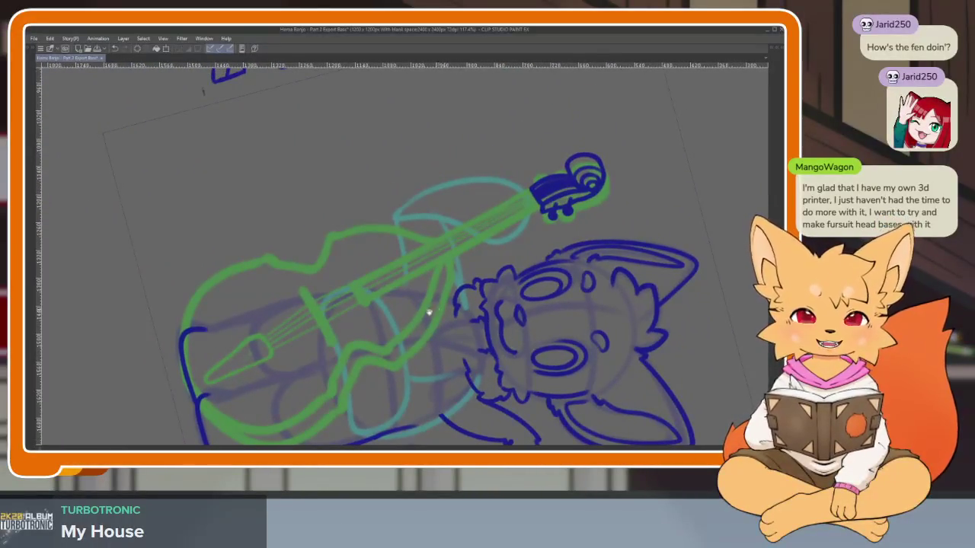
scroll(427, 324, up, 2)
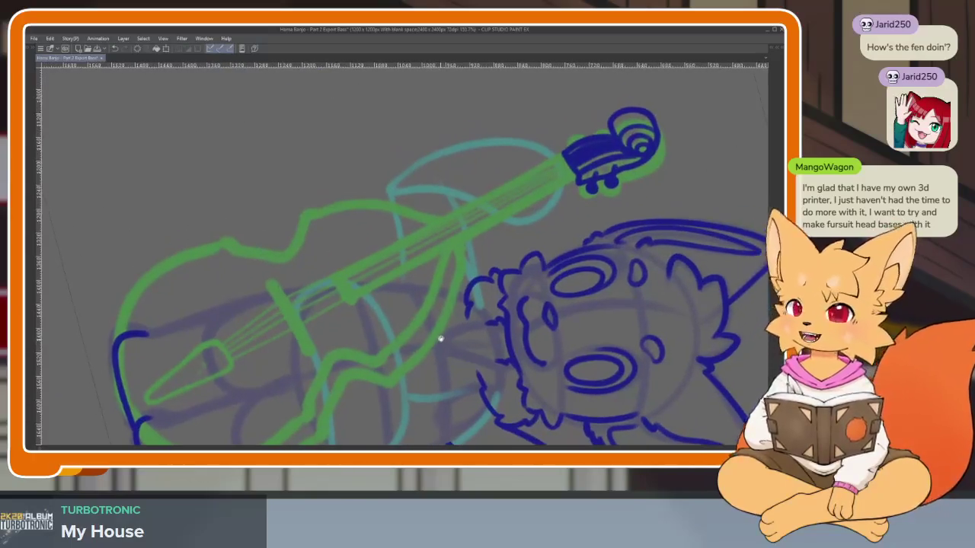
mouse_move(440, 338)
mouse_down()
mouse_move(433, 358)
mouse_move(457, 371)
mouse_move(540, 369)
mouse_move(508, 353)
mouse_up()
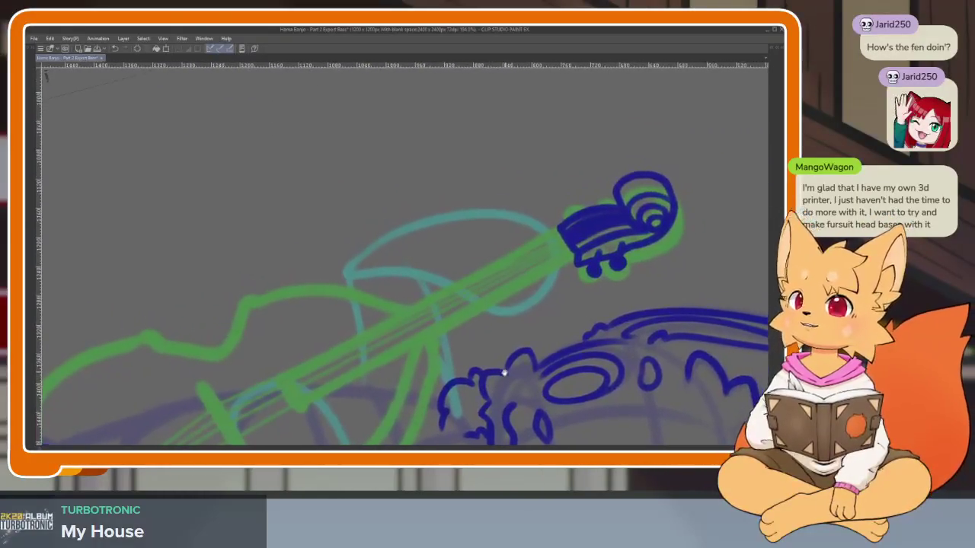
drag(615, 351, 380, 335)
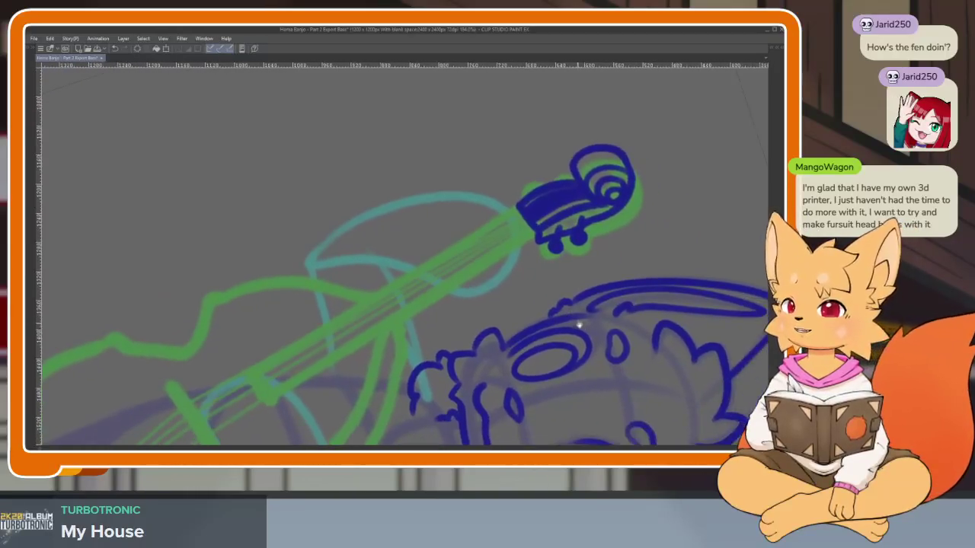
key(Tab)
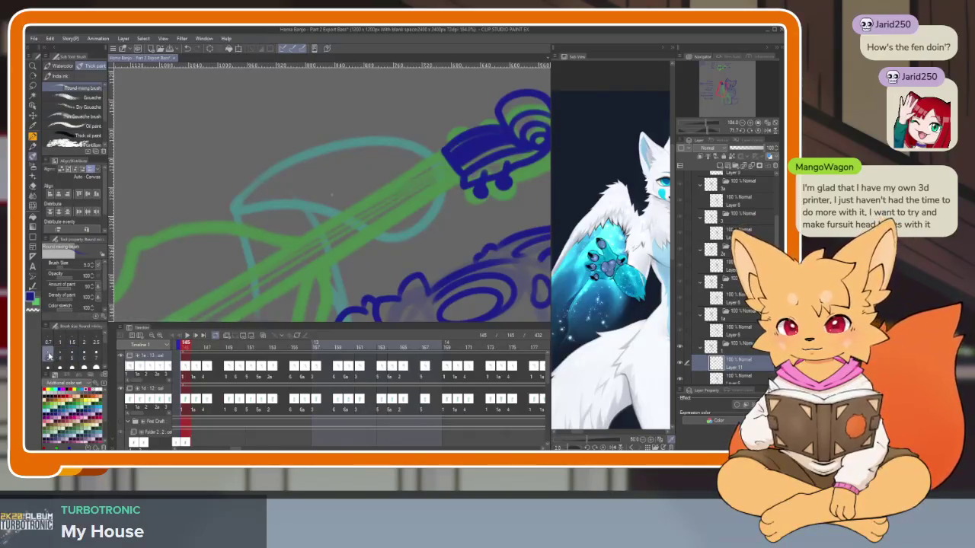
Step: Hide the panels and rule two straight edges forming the diagonal fingerboard outline
key(Tab)
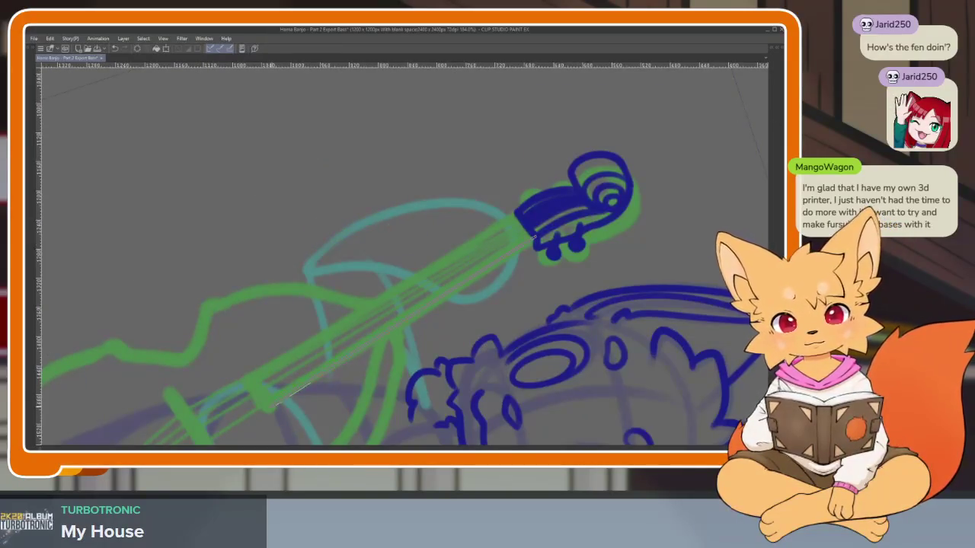
drag(536, 238, 267, 409)
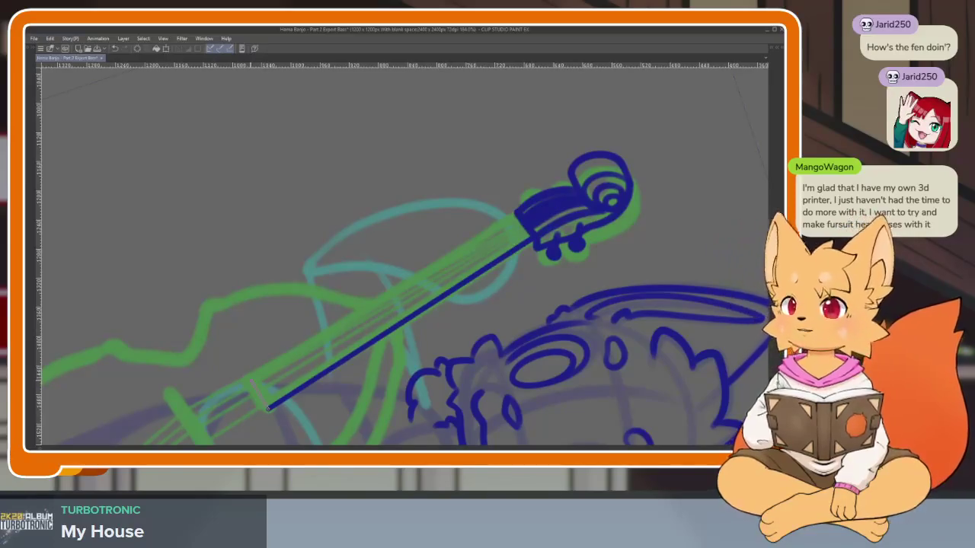
drag(249, 379, 518, 217)
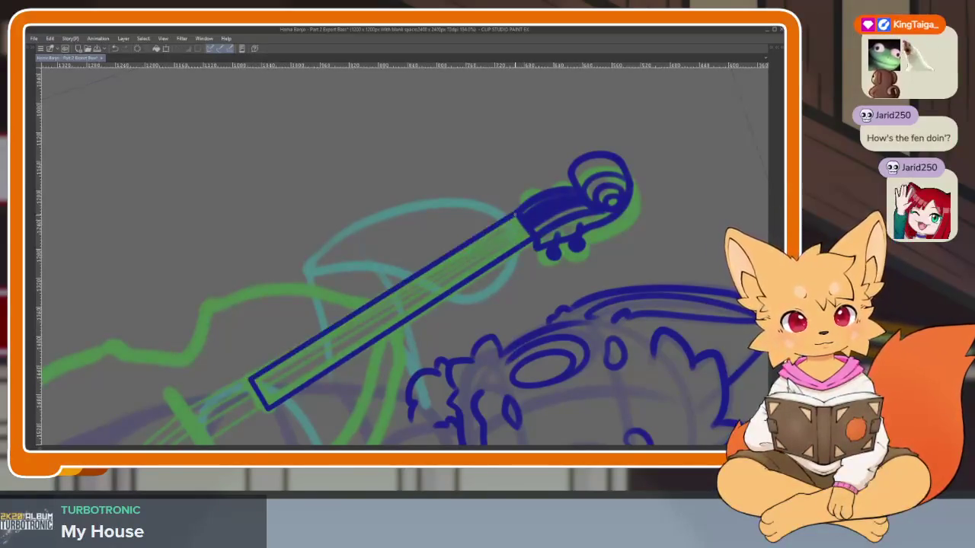
scroll(578, 328, down, 2)
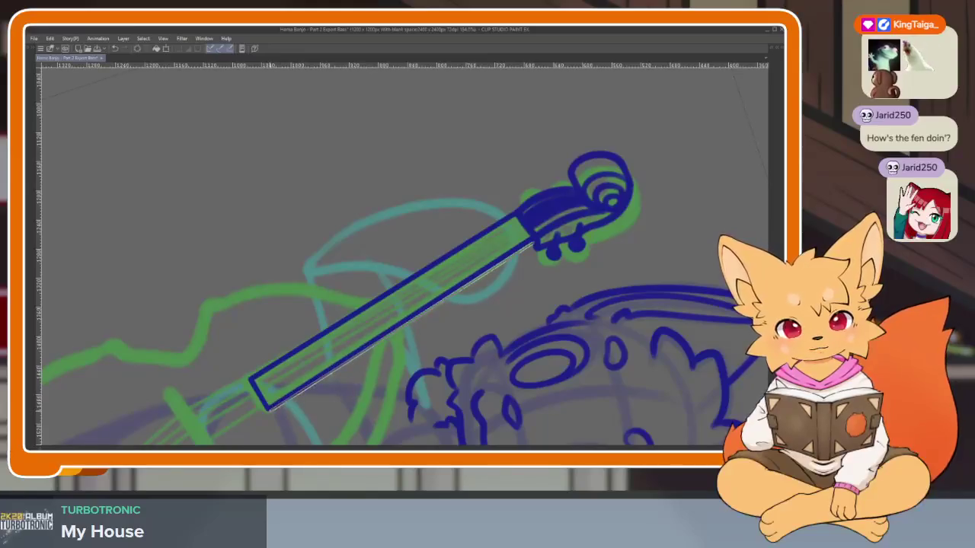
scroll(578, 328, down, 2)
scroll(579, 327, up, 1)
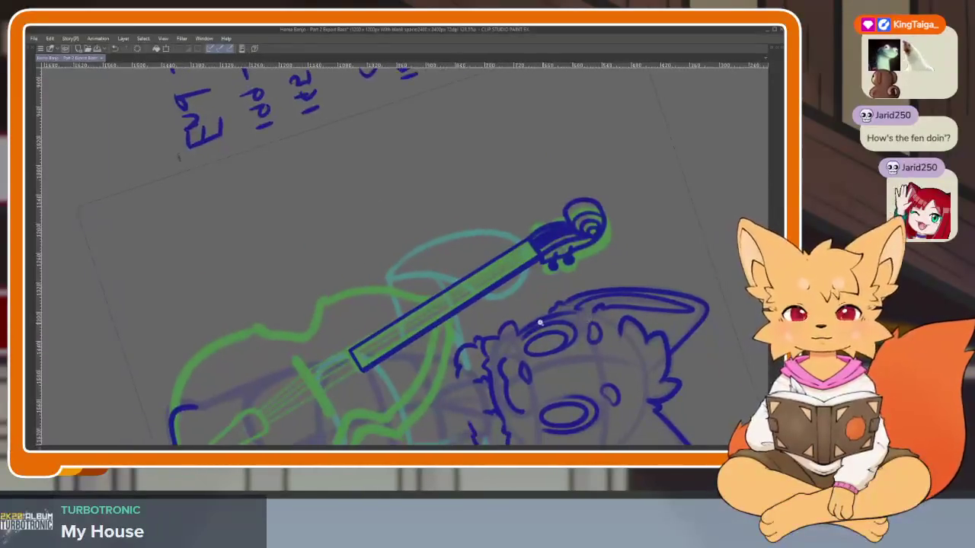
scroll(564, 335, up, 1)
scroll(545, 339, up, 1)
scroll(546, 321, up, 1)
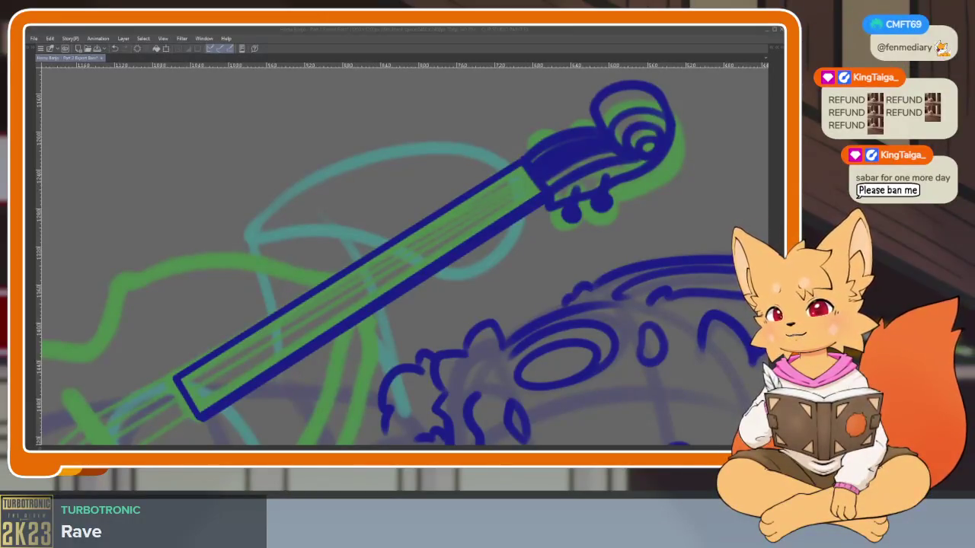
Step: Ink the thick fingerboard outline, strings and pegs in dark blue, then focus the canvas window
drag(342, 191, 373, 198)
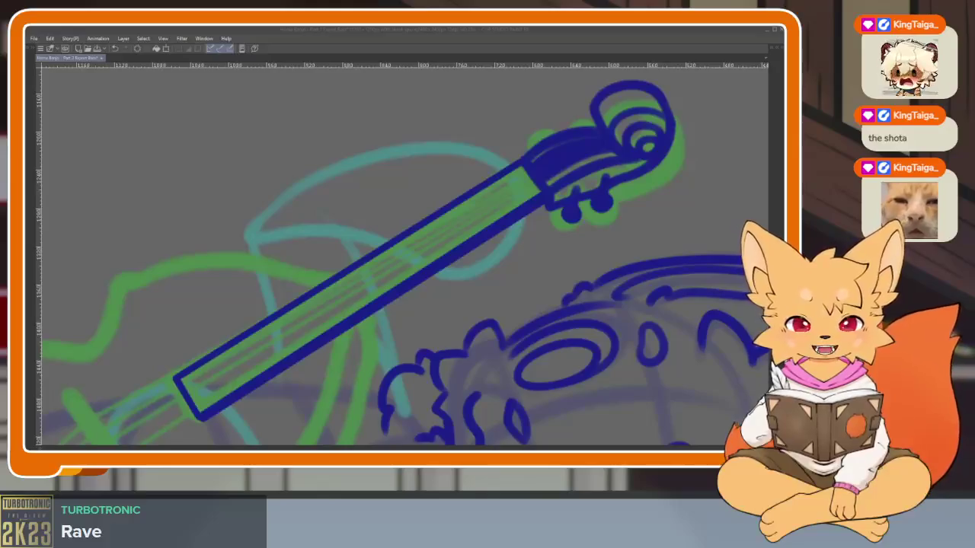
click(450, 38)
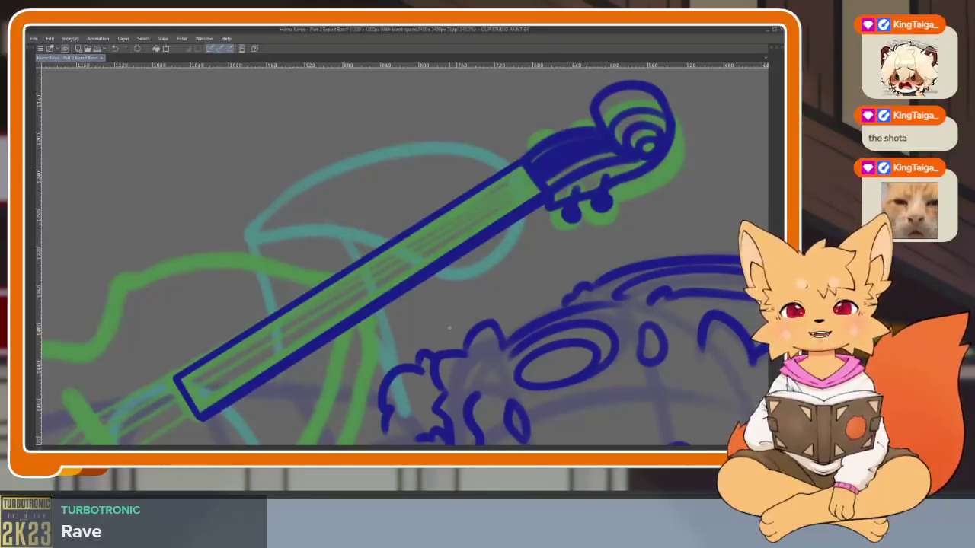
scroll(396, 375, down, 5)
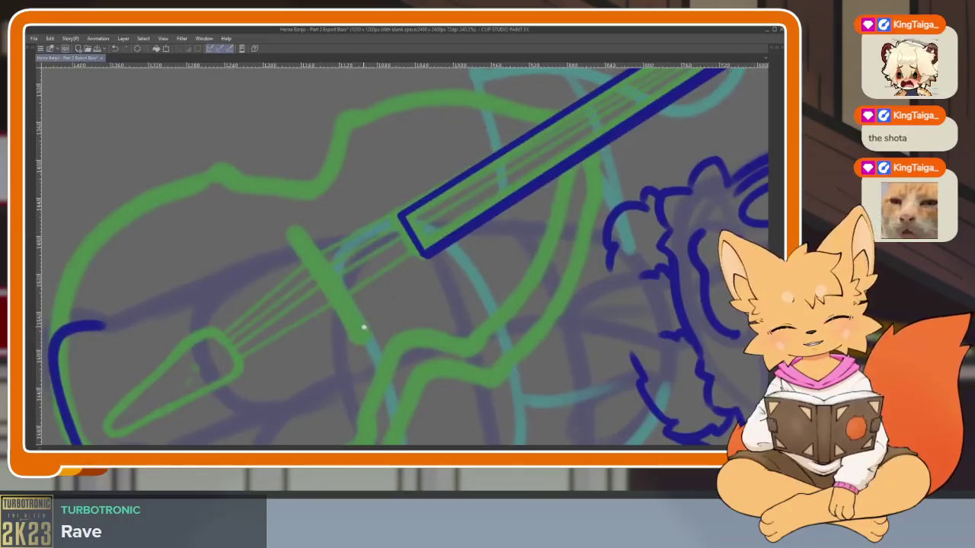
scroll(402, 331, up, 4)
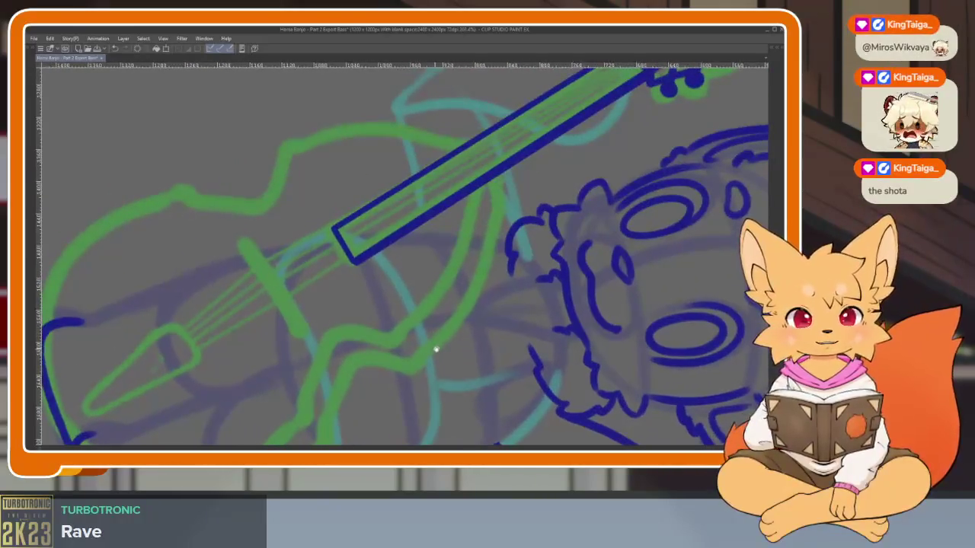
scroll(435, 348, up, 1)
scroll(454, 345, up, 1)
scroll(496, 330, up, 2)
scroll(483, 305, down, 1)
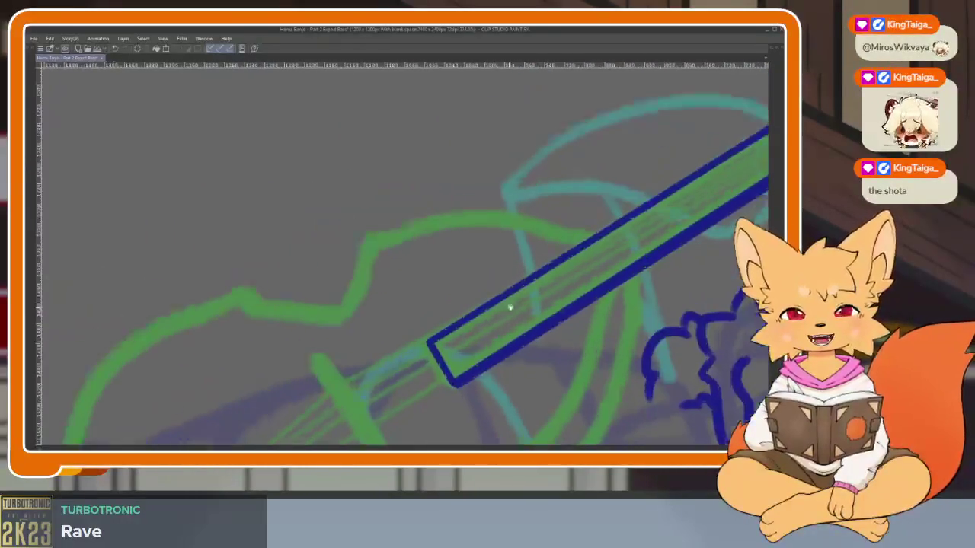
scroll(591, 338, right, 3)
scroll(556, 330, down, 2)
scroll(500, 342, right, 3)
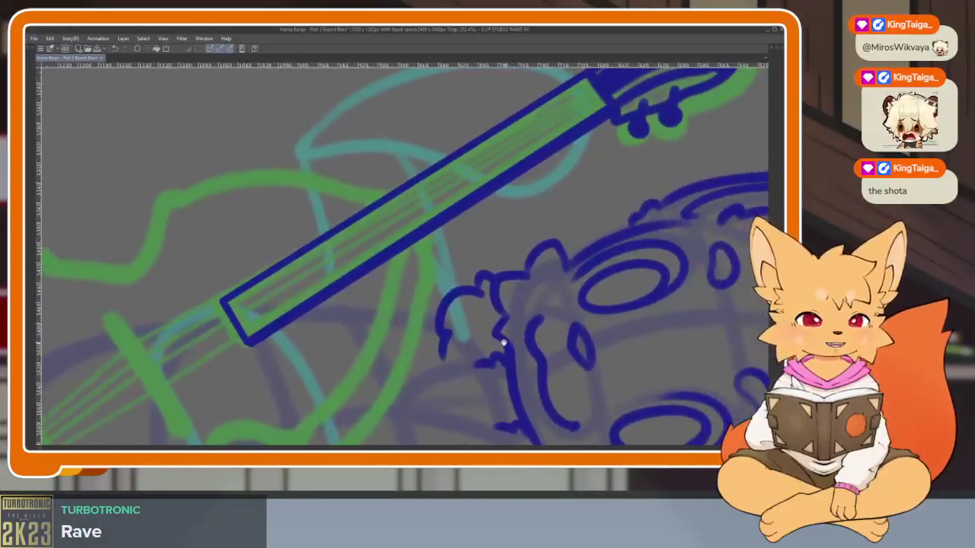
scroll(394, 292, up, 2)
scroll(475, 337, down, 1)
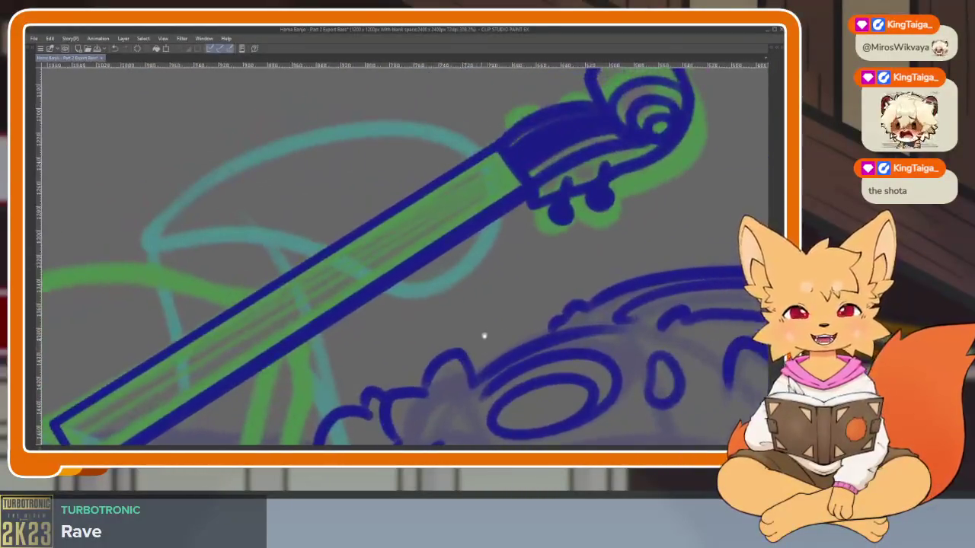
scroll(539, 311, down, 1)
scroll(538, 312, down, 1)
key(Tab)
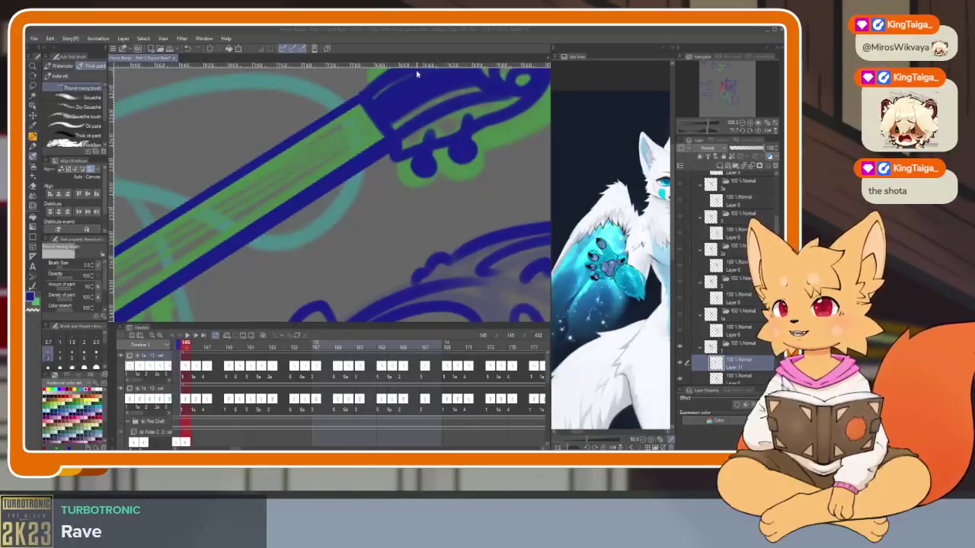
key(Tab)
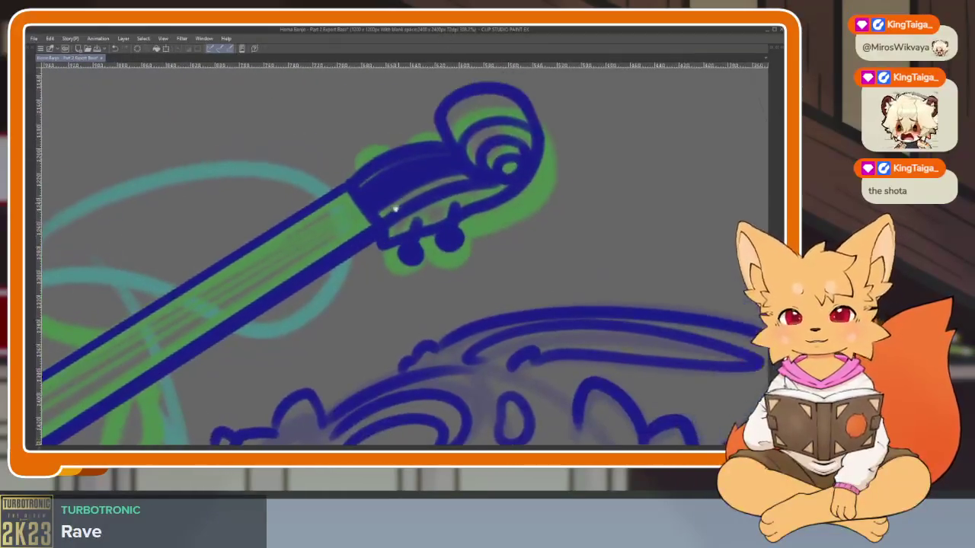
Step: Fill the gap beneath the peg and close the break along the neck's lower blue edge
scroll(324, 226, up, 5)
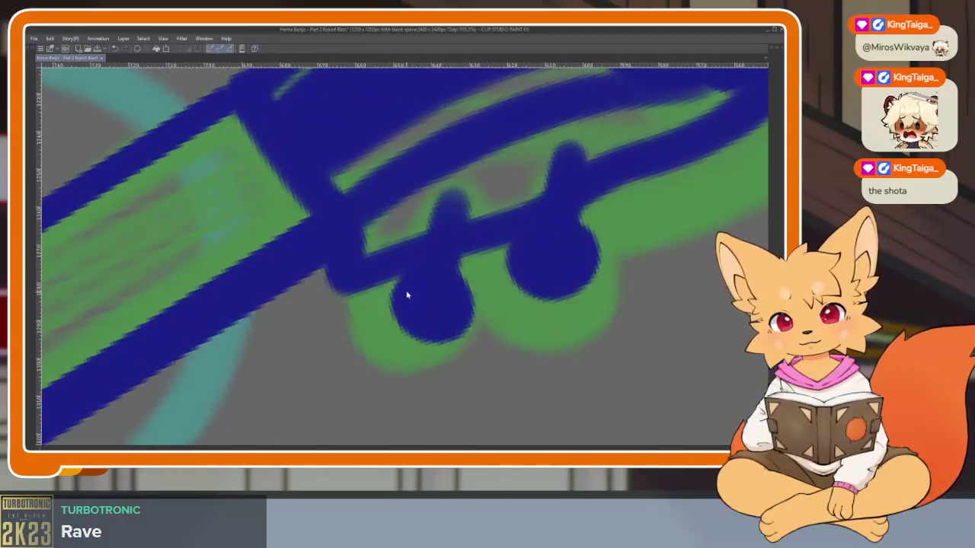
drag(320, 263, 333, 288)
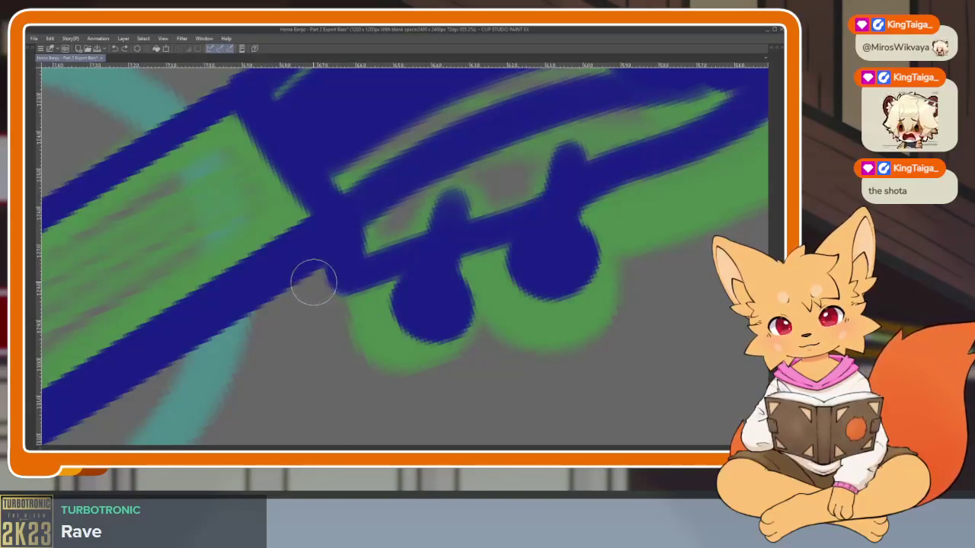
scroll(331, 275, down, 2)
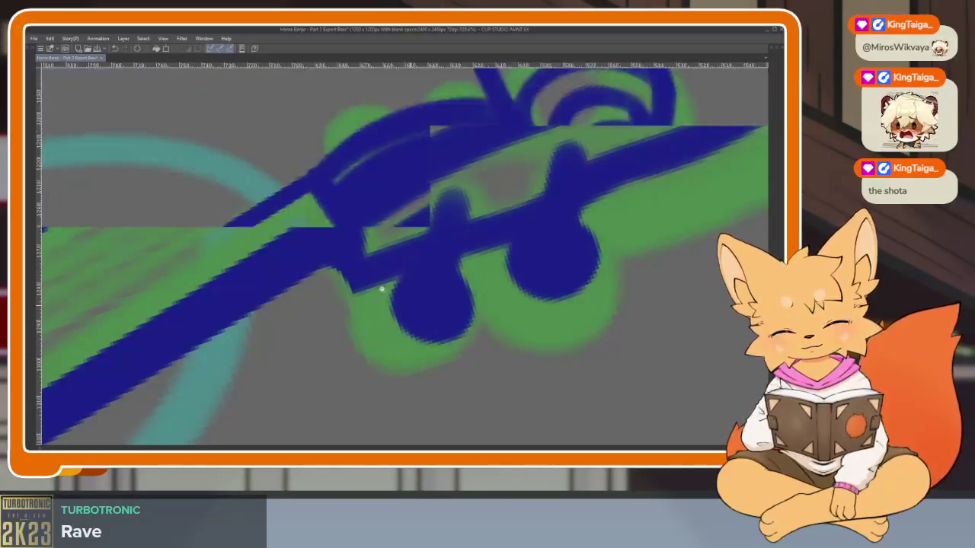
scroll(381, 282, down, 3)
scroll(424, 311, up, 3)
scroll(502, 273, up, 2)
scroll(502, 272, up, 1)
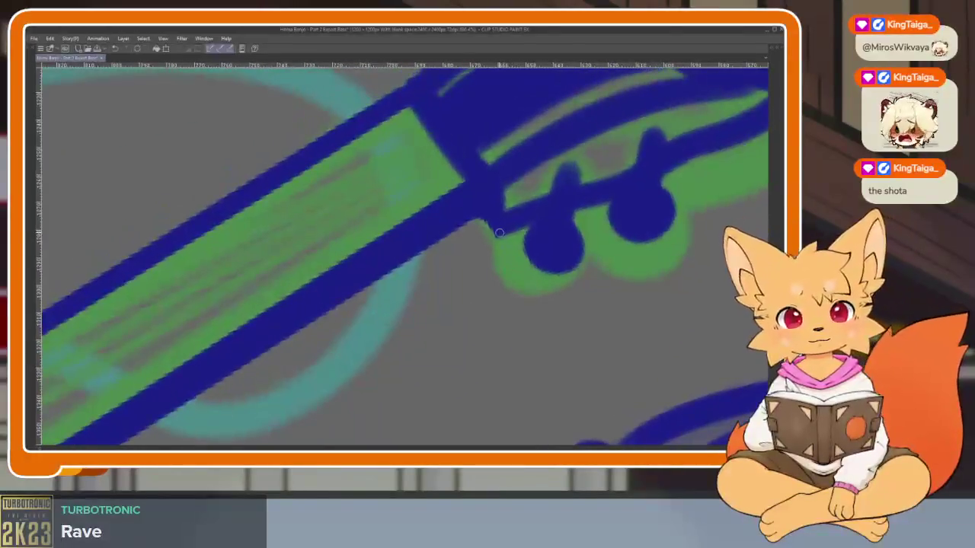
drag(478, 221, 418, 233)
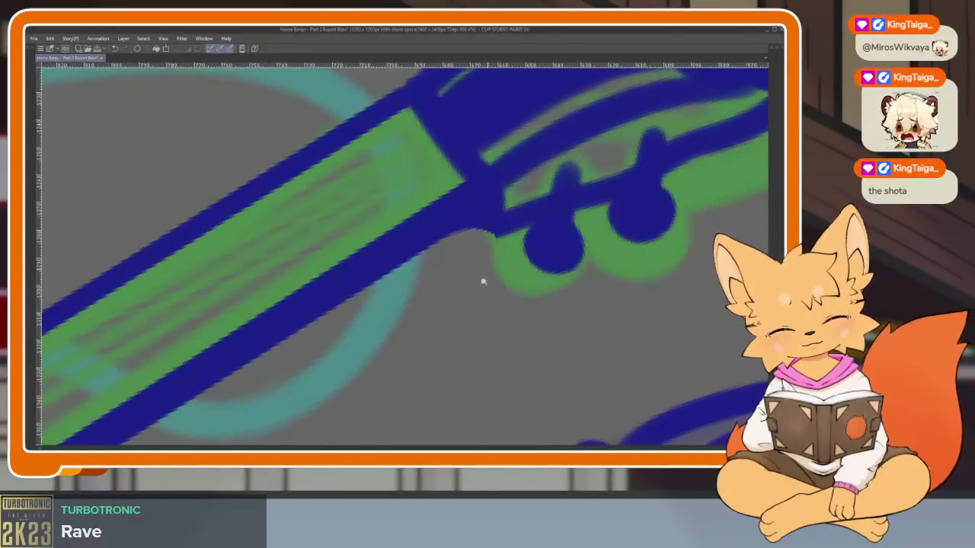
scroll(482, 281, down, 3)
scroll(531, 209, up, 2)
scroll(297, 355, up, 1)
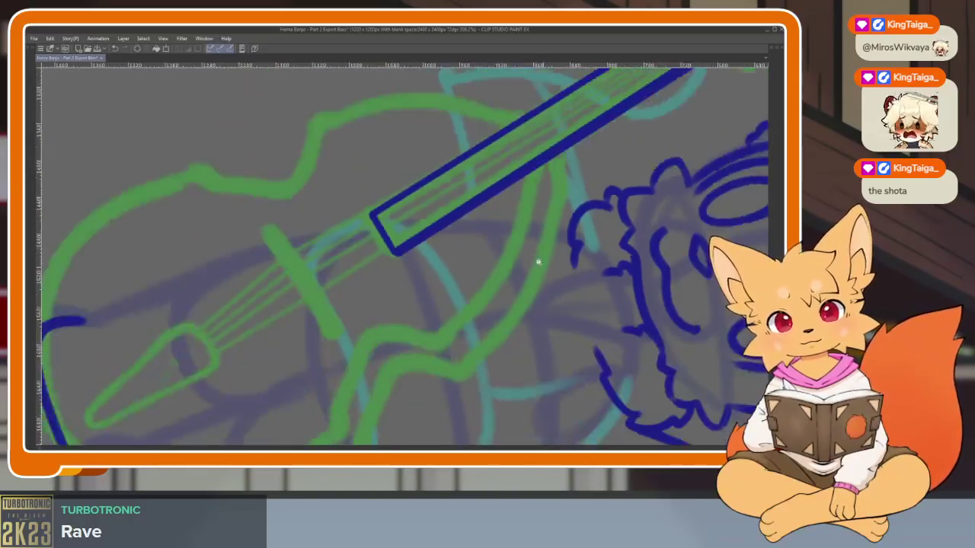
Step: Rotate the canvas view until the bass neck stands vertical beside the fox
scroll(538, 261, down, 2)
scroll(450, 297, up, 4)
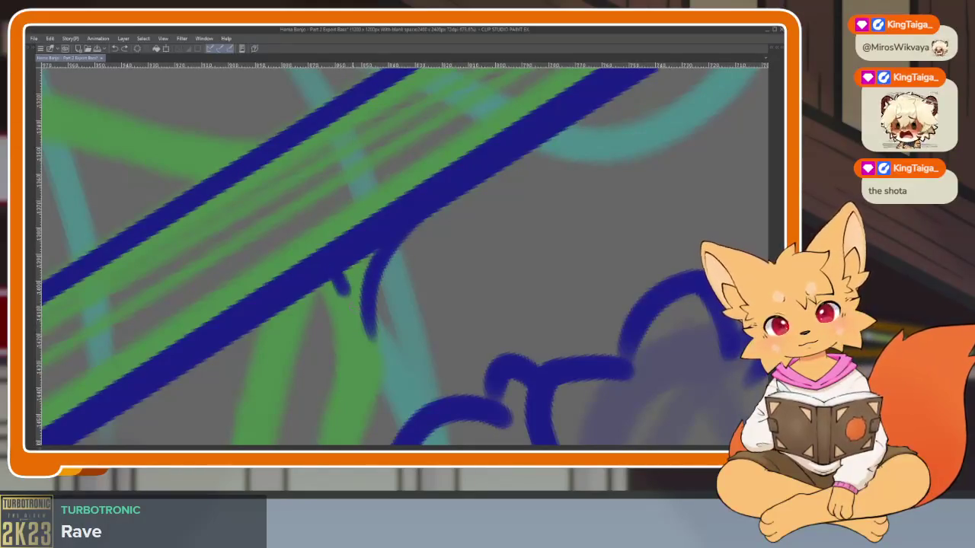
scroll(450, 182, down, 5)
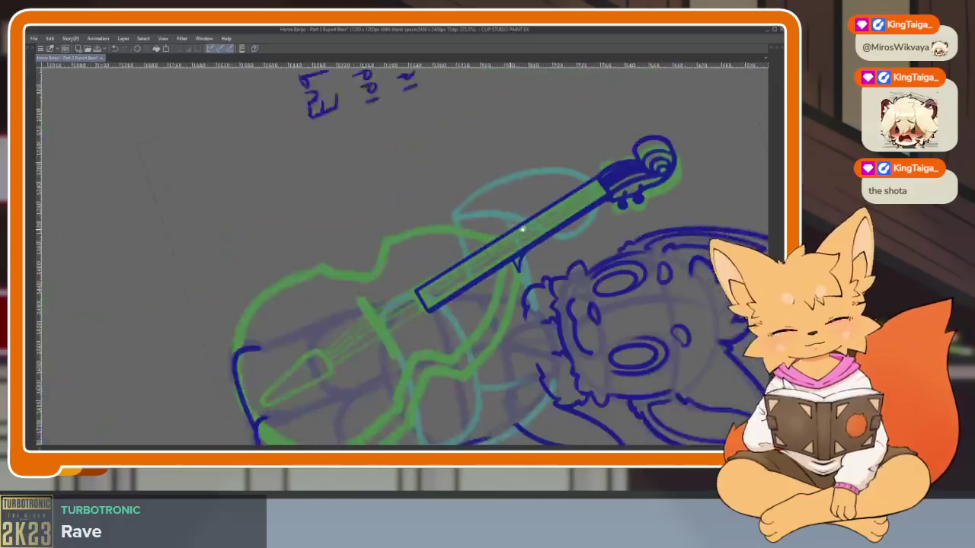
drag(450, 182, 498, 331)
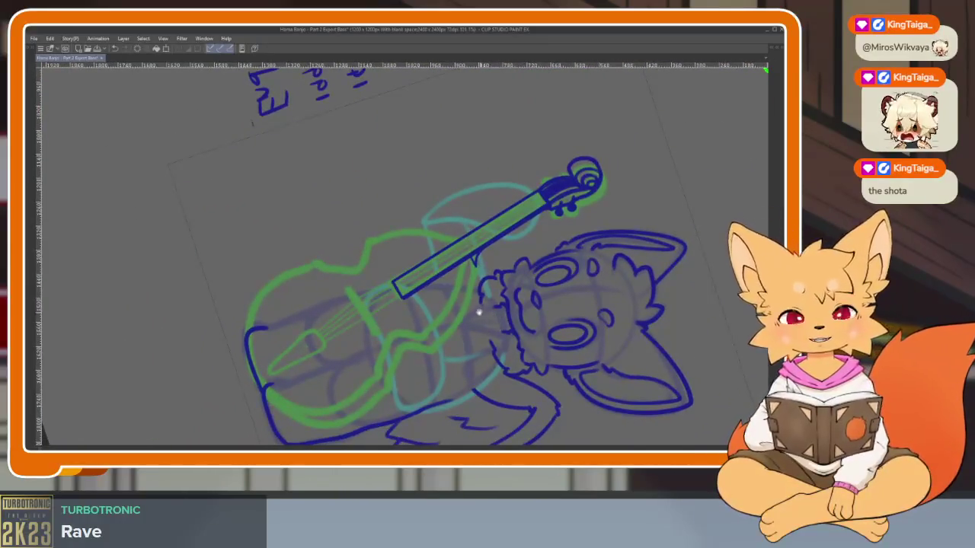
scroll(476, 323, up, 3)
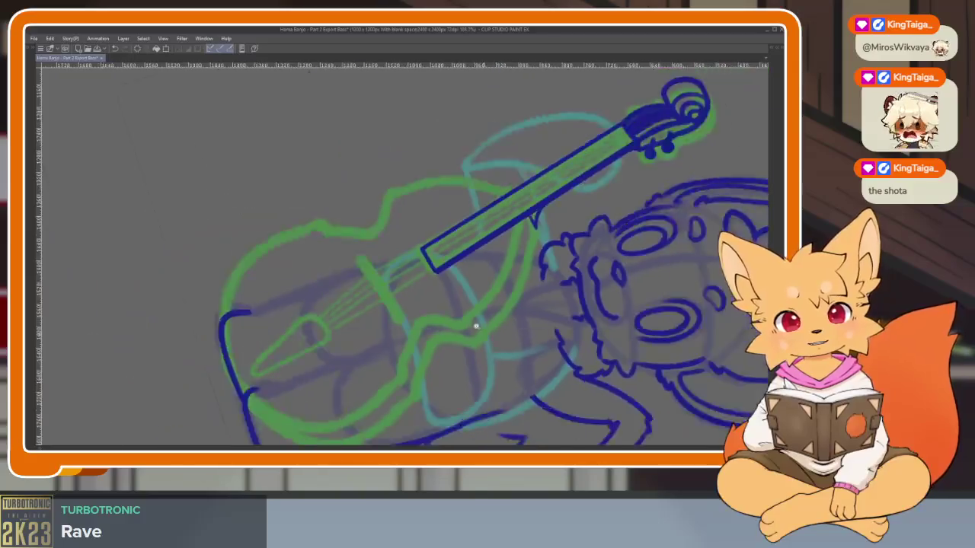
scroll(476, 326, down, 2)
scroll(483, 322, up, 3)
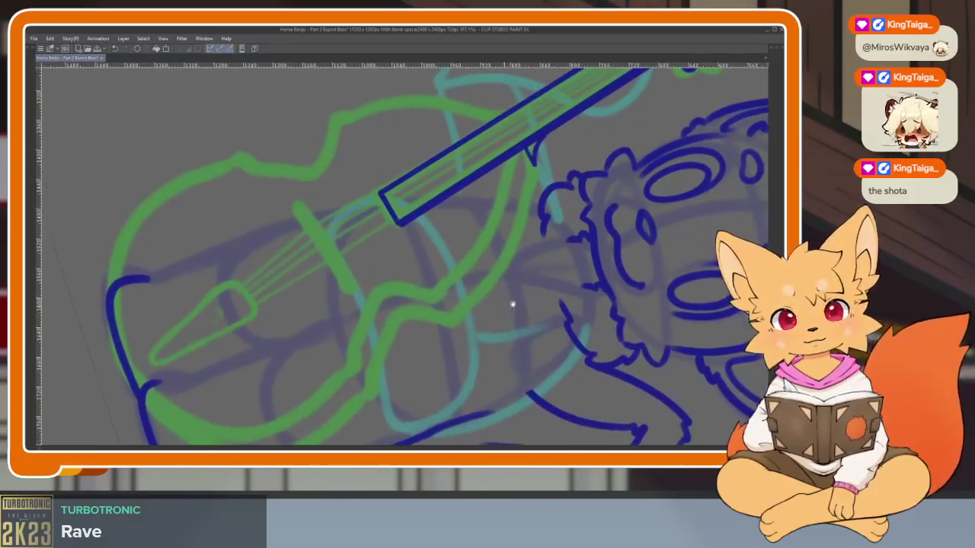
mouse_move(512, 304)
mouse_down()
mouse_move(557, 152)
mouse_move(594, 187)
mouse_move(450, 268)
mouse_move(467, 245)
mouse_up()
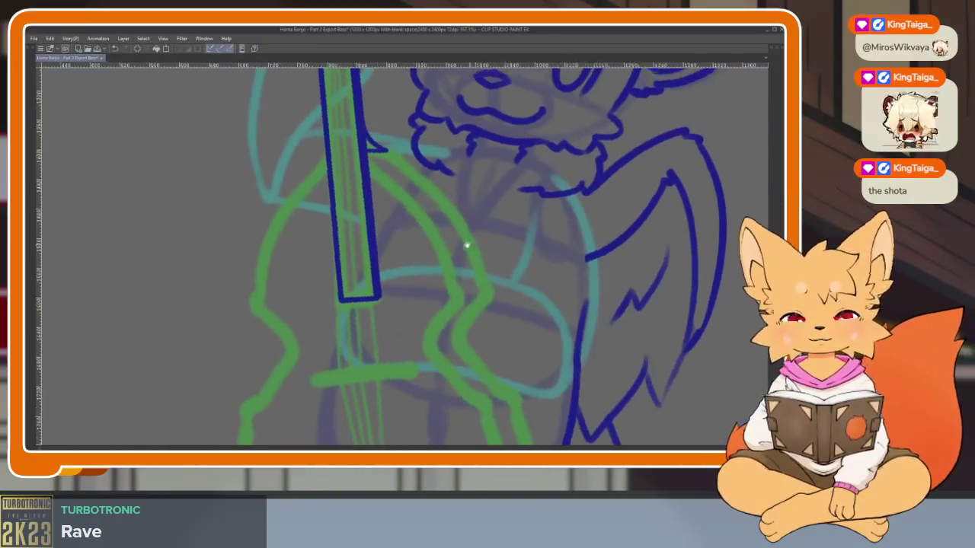
scroll(326, 281, up, 1)
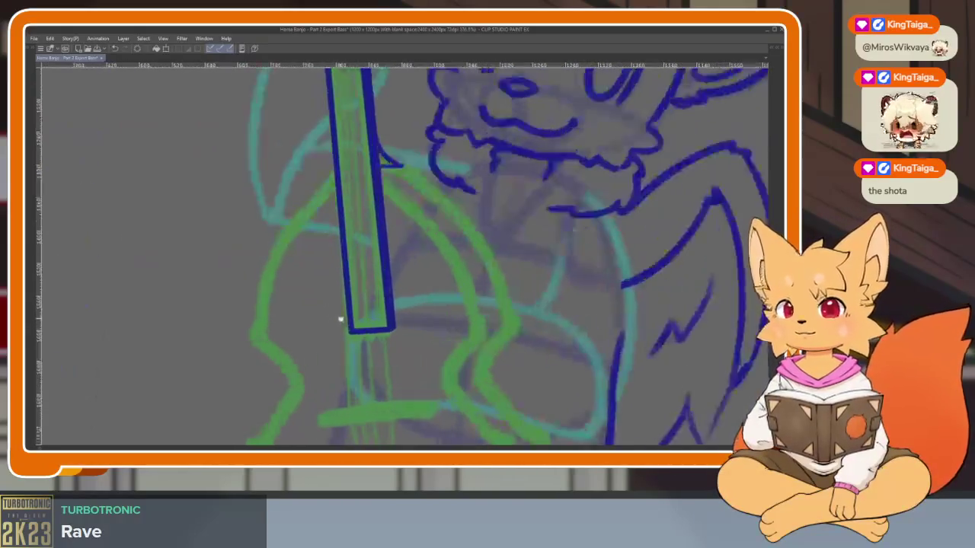
scroll(335, 320, down, 1)
scroll(333, 333, up, 2)
scroll(534, 319, up, 1)
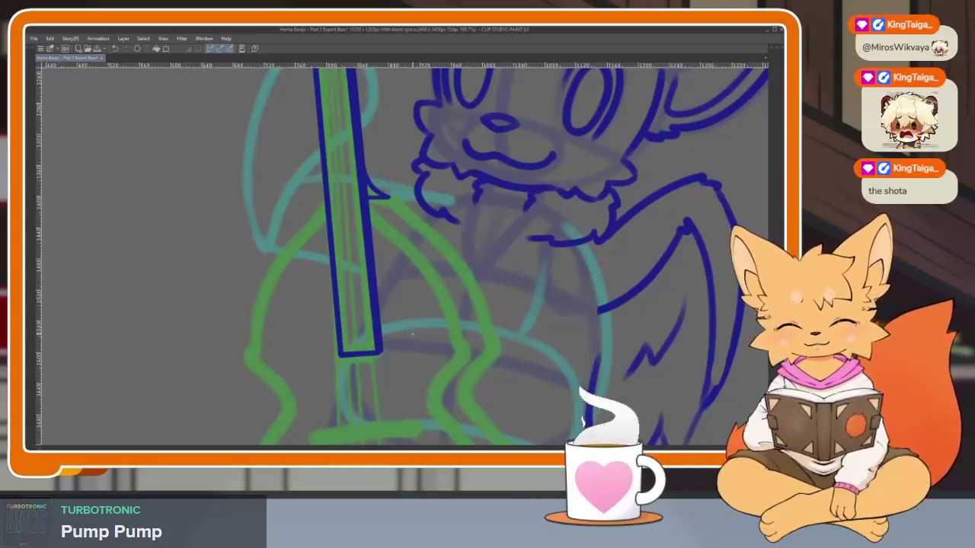
scroll(355, 365, up, 1)
scroll(348, 363, up, 2)
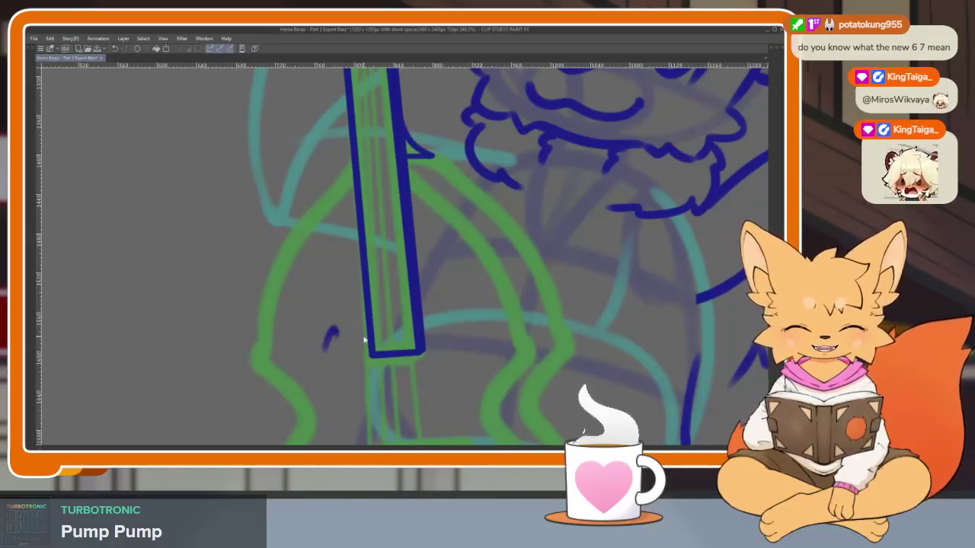
mouse_move(358, 348)
mouse_down()
mouse_move(347, 365)
mouse_move(353, 303)
mouse_up()
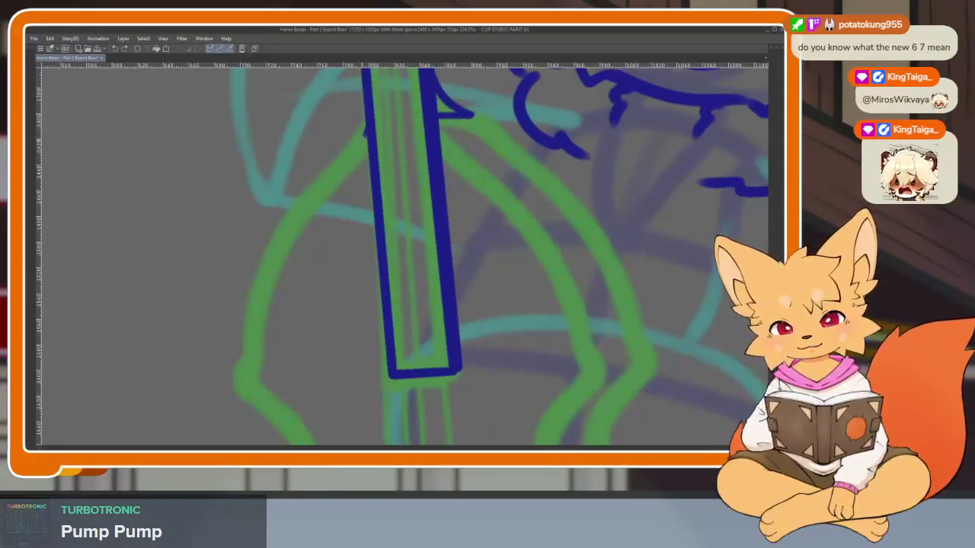
Step: Try a left bass-body outline stroke, undo it, and reframe the view
mouse_move(369, 128)
mouse_down()
mouse_move(316, 194)
mouse_move(242, 369)
mouse_up()
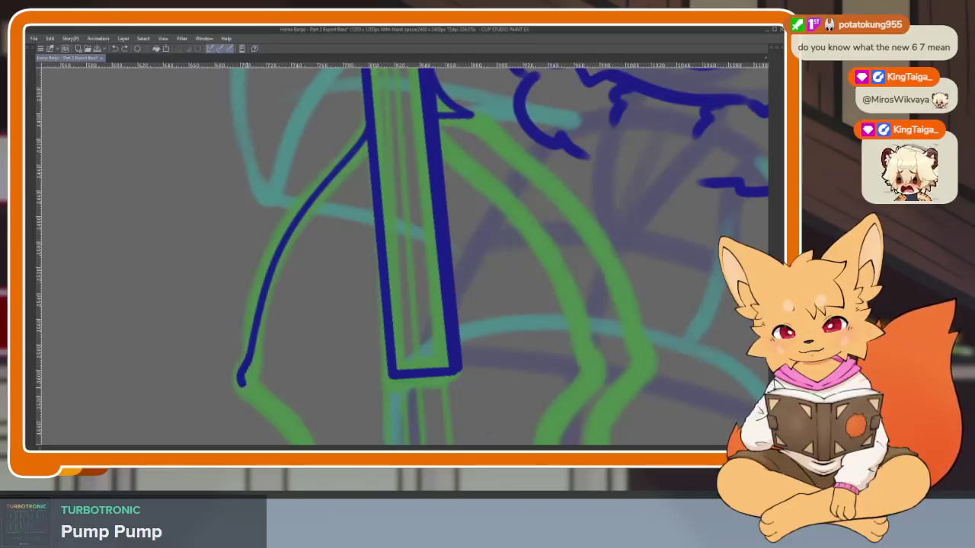
scroll(396, 353, down, 10)
scroll(441, 307, up, 10)
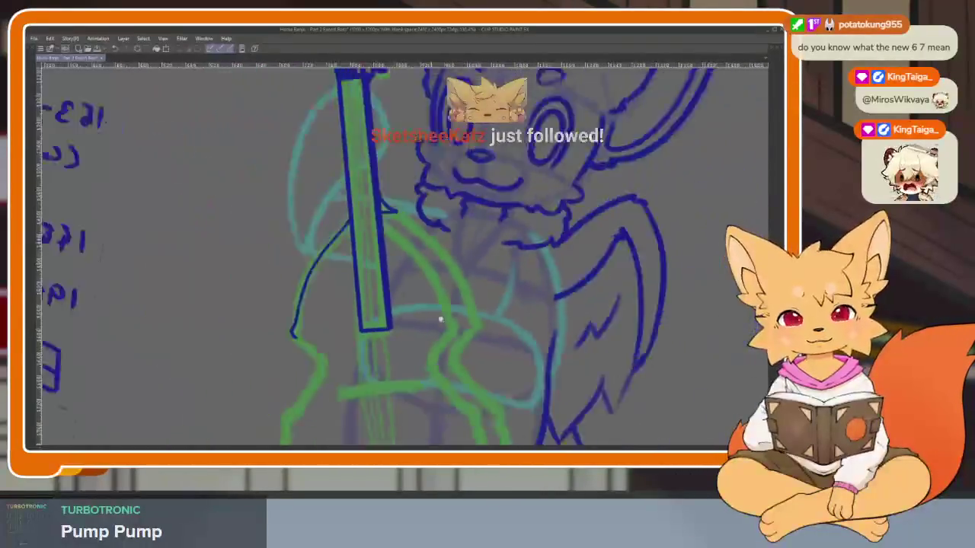
drag(442, 307, 478, 314)
key(ctrl+z)
scroll(480, 324, down, 5)
scroll(473, 335, up, 5)
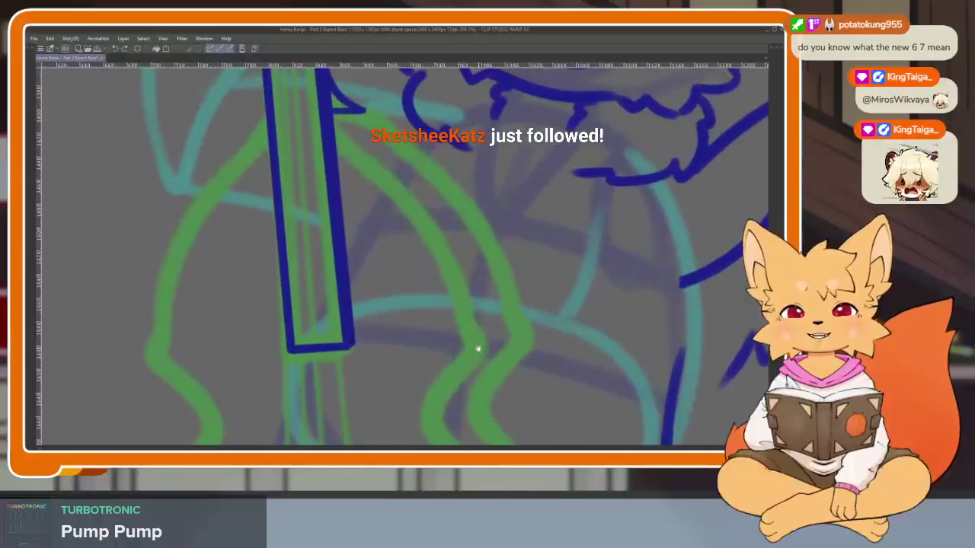
drag(470, 348, 488, 367)
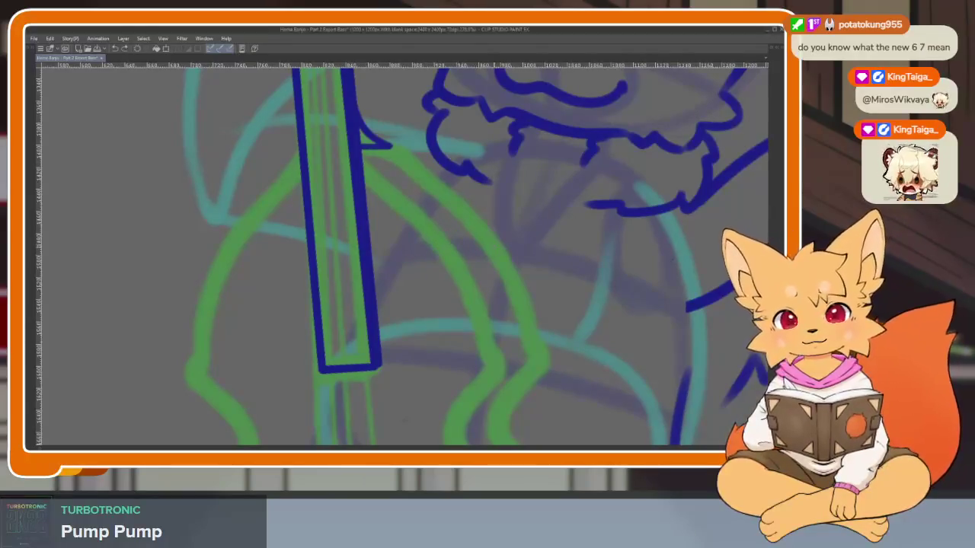
Step: Ink the blue outline down the bass body's left shoulder toward the waist
scroll(381, 340, down, 1)
drag(380, 340, 457, 340)
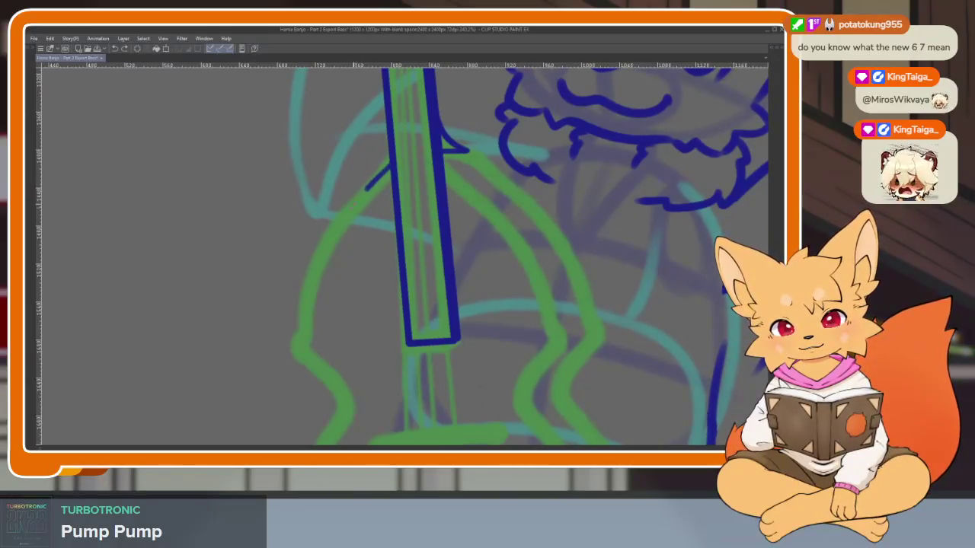
drag(366, 189, 314, 276)
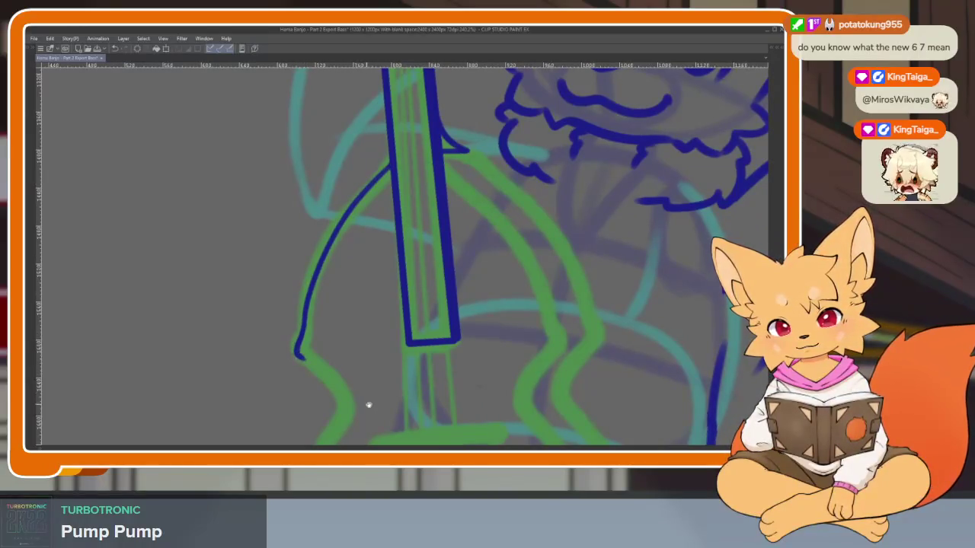
mouse_move(368, 405)
mouse_down()
mouse_move(368, 279)
mouse_move(338, 208)
mouse_up()
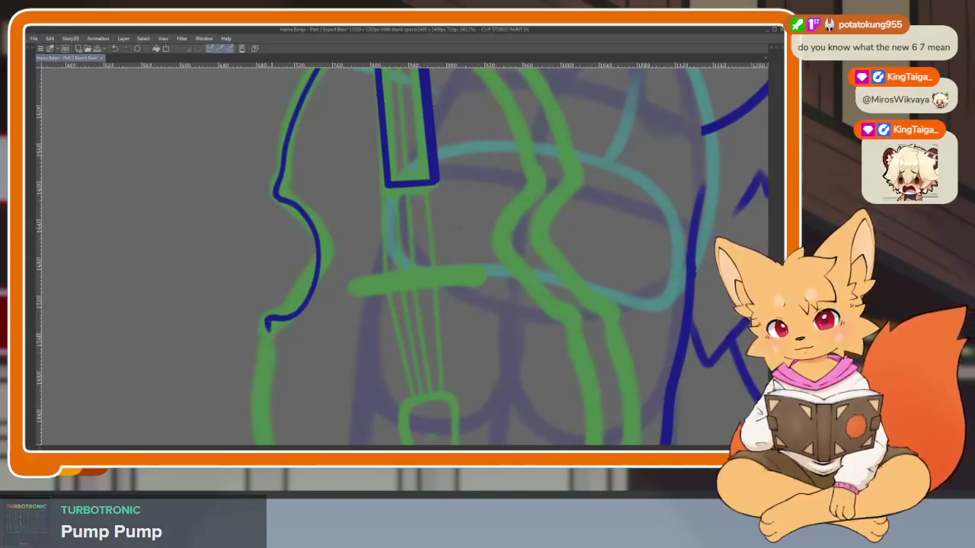
Step: Zoom to the bass's lower body and try a lower-left outline stroke, then undo it
scroll(395, 318, down, 5)
scroll(420, 307, up, 5)
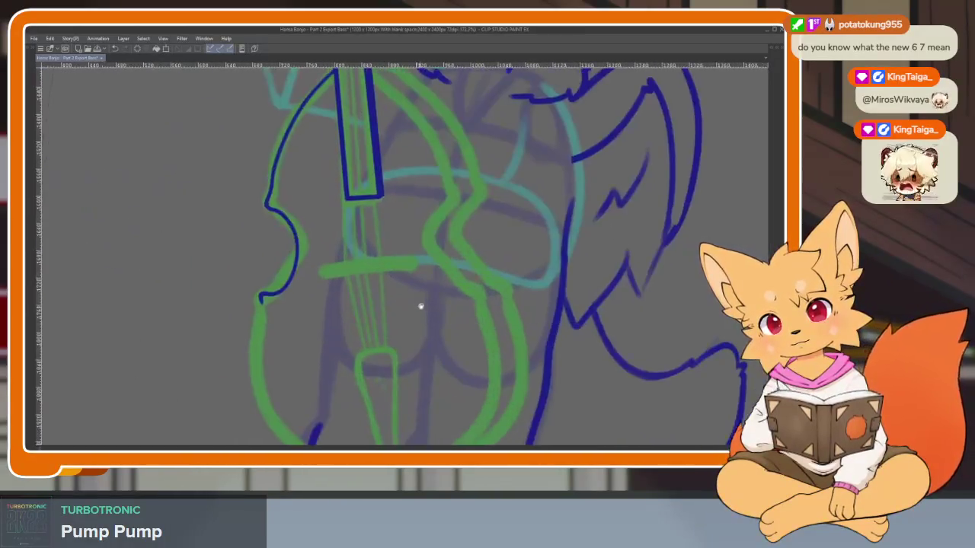
scroll(396, 289, down, 2)
scroll(207, 246, up, 3)
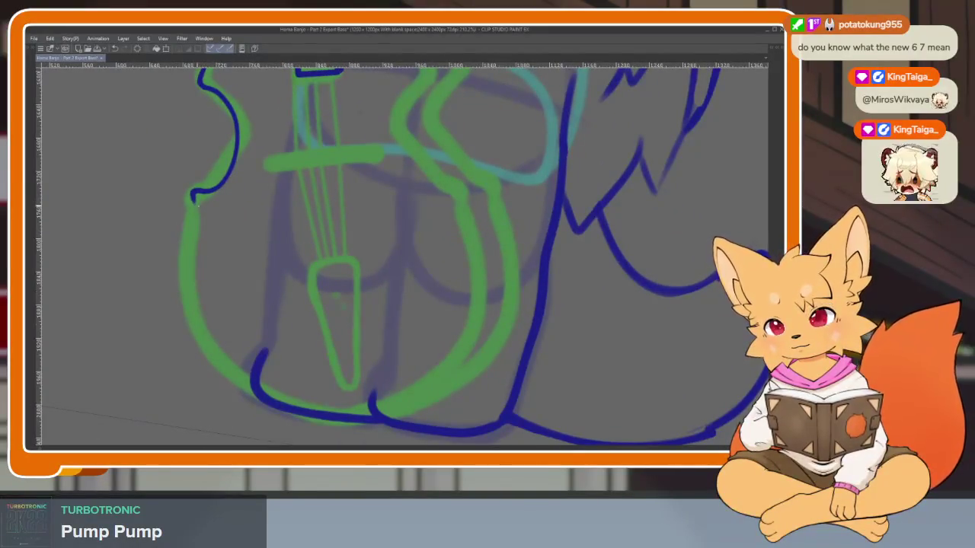
scroll(261, 263, right, 2)
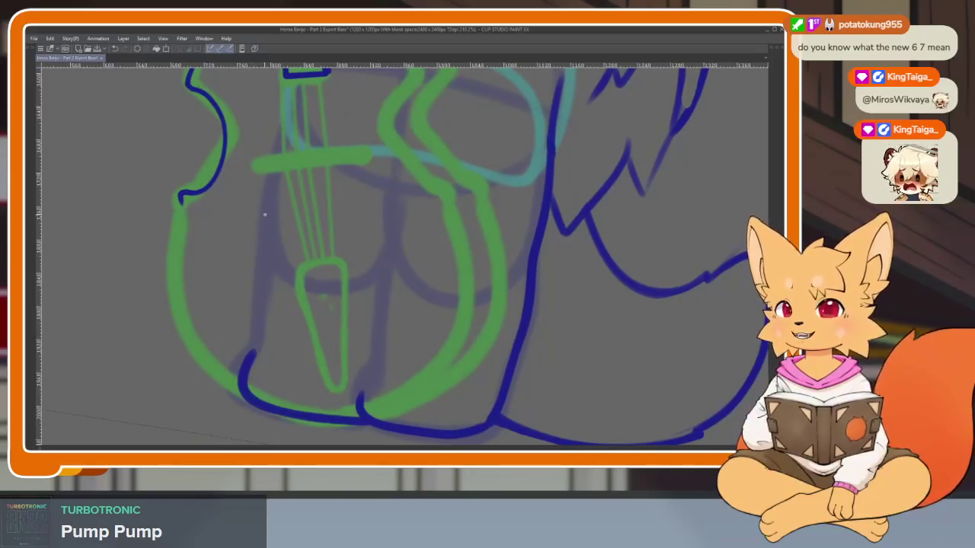
scroll(237, 275, right, 2)
scroll(412, 356, right, 2)
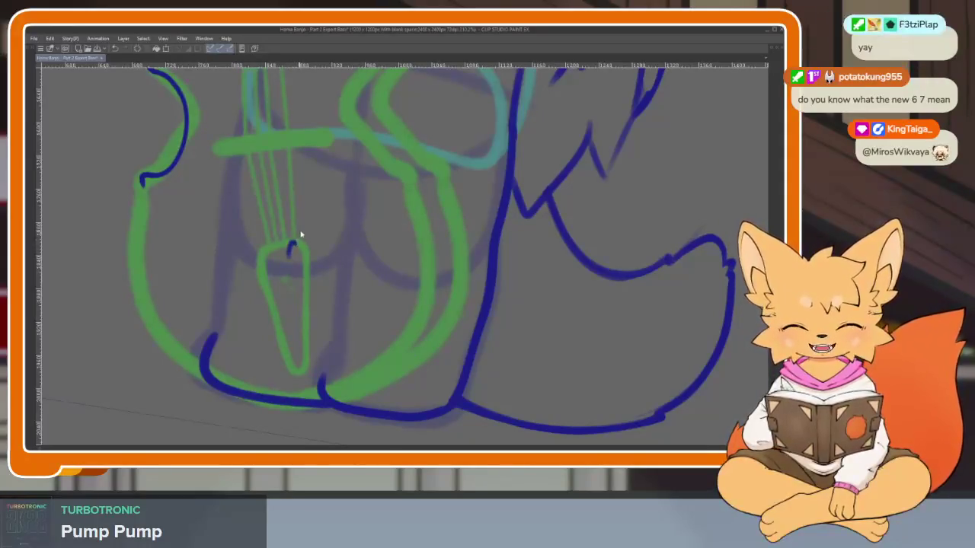
scroll(326, 268, down, 2)
scroll(306, 293, down, 2)
scroll(306, 293, up, 3)
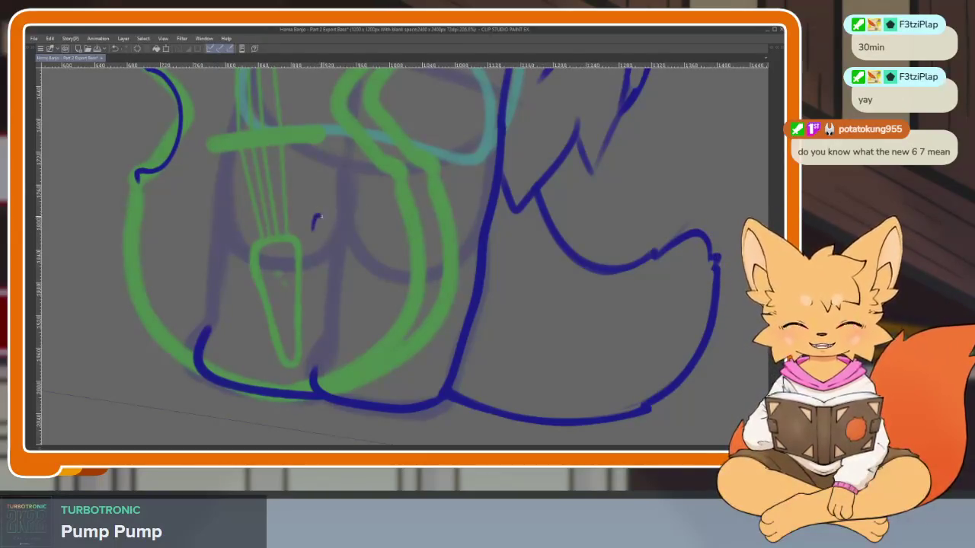
scroll(289, 283, up, 1)
scroll(266, 281, up, 1)
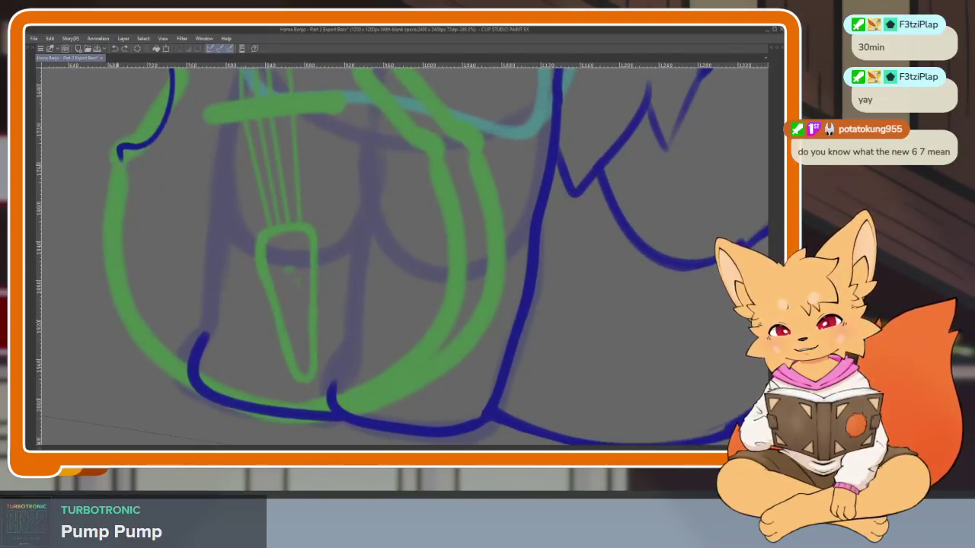
drag(122, 281, 207, 398)
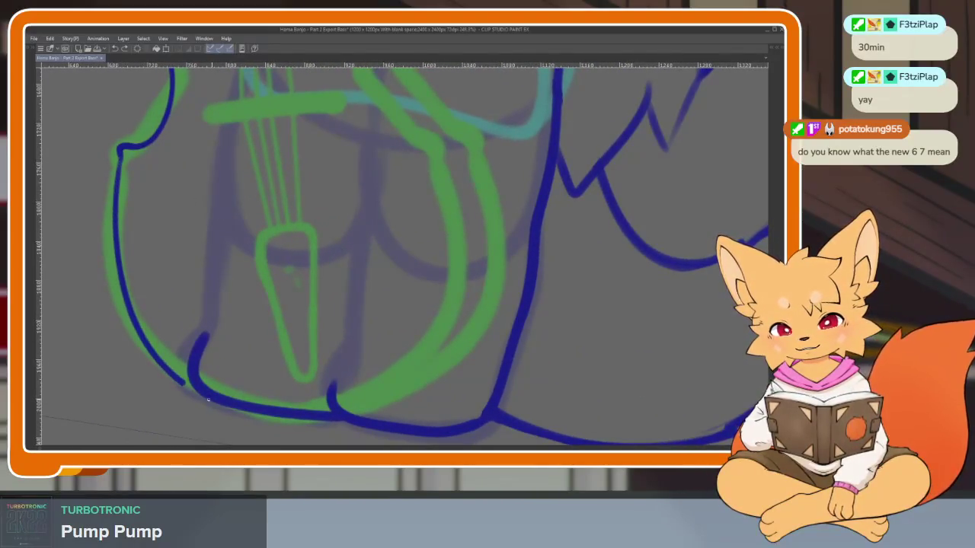
key(ctrl+z)
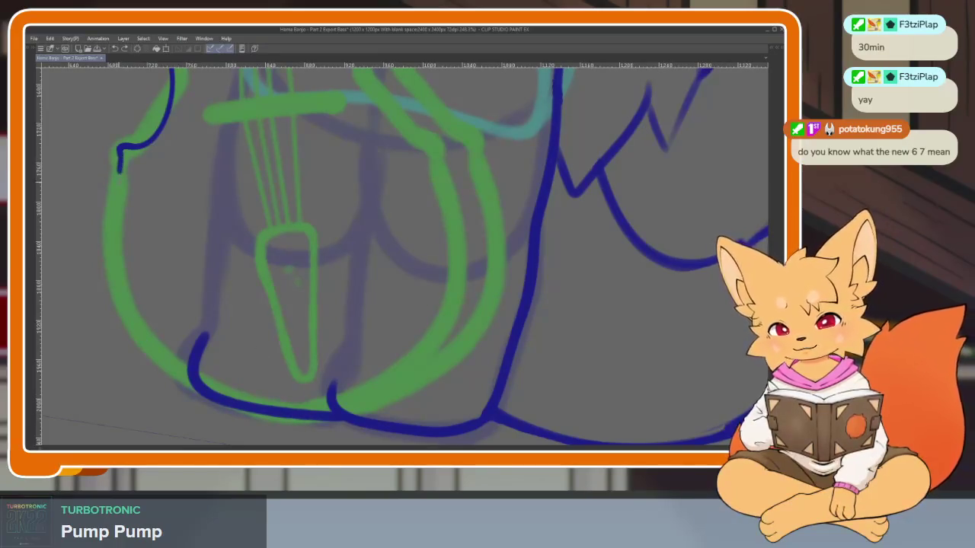
Step: Redraw the bass's left outline in dark blue, curving it smoothly into the bottom edge
drag(116, 259, 177, 369)
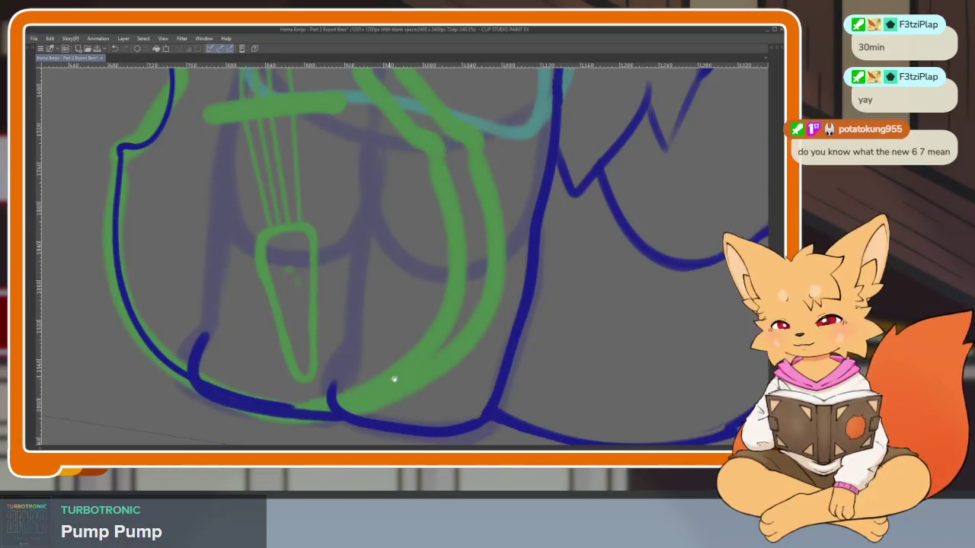
drag(393, 379, 371, 360)
key(ctrl+z)
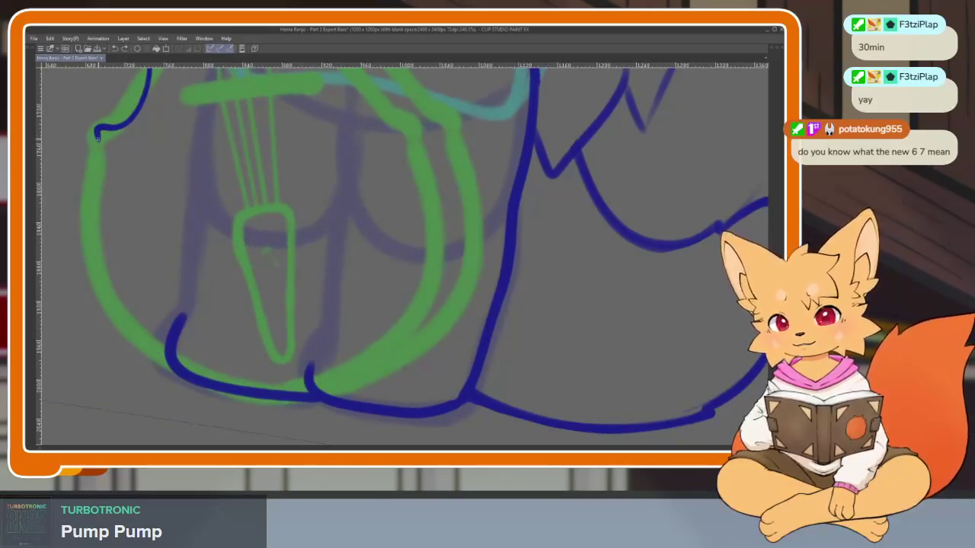
drag(97, 160, 239, 391)
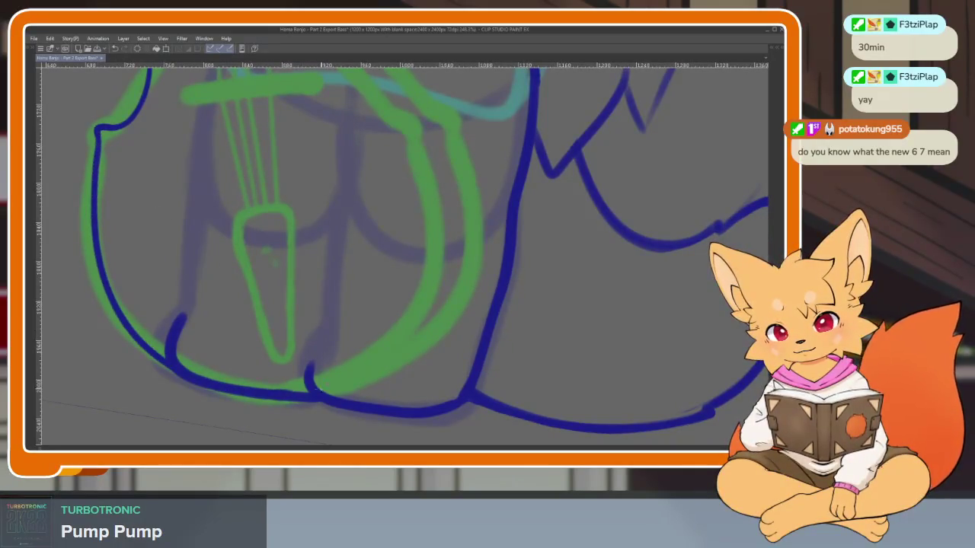
scroll(325, 387, down, 5)
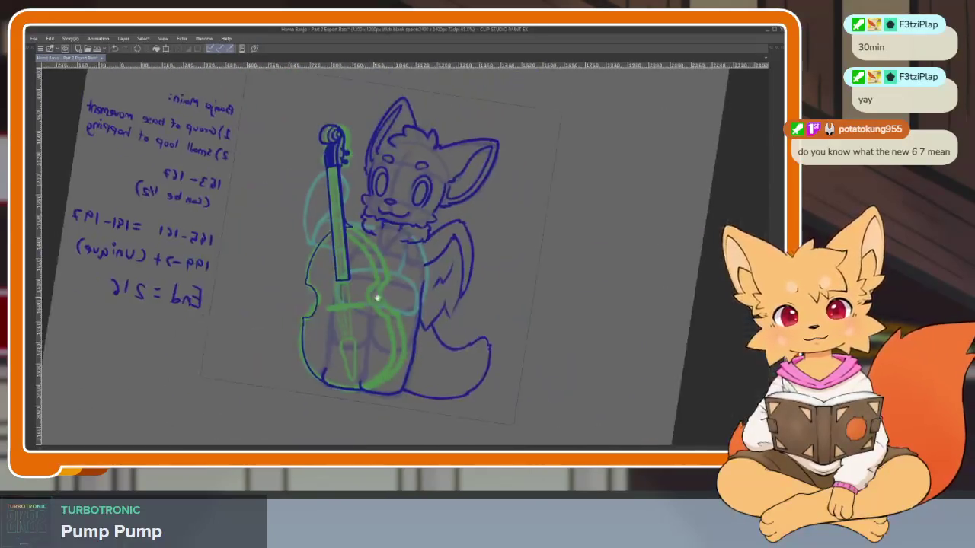
Step: Ink the right edge of the bass's upper body in dark blue
scroll(376, 297, down, 1)
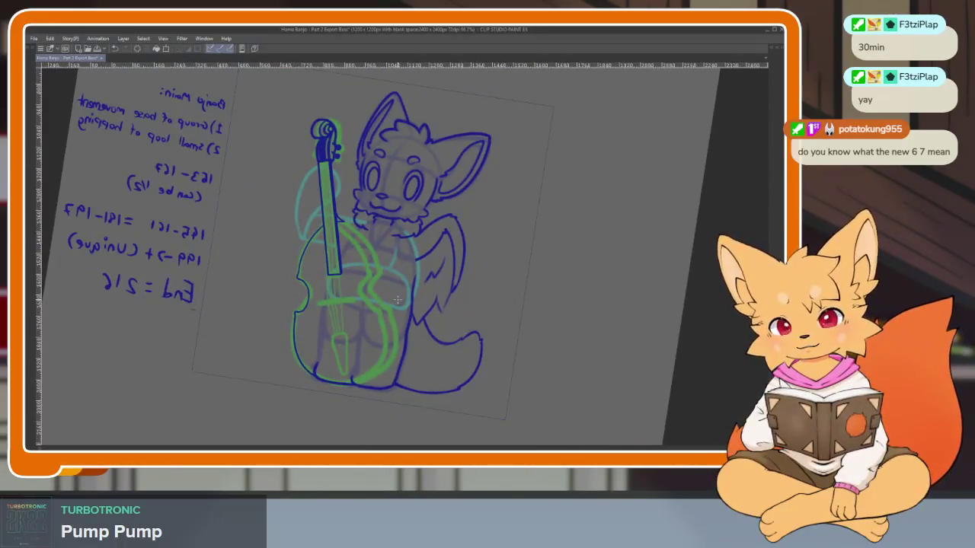
scroll(398, 300, up, 5)
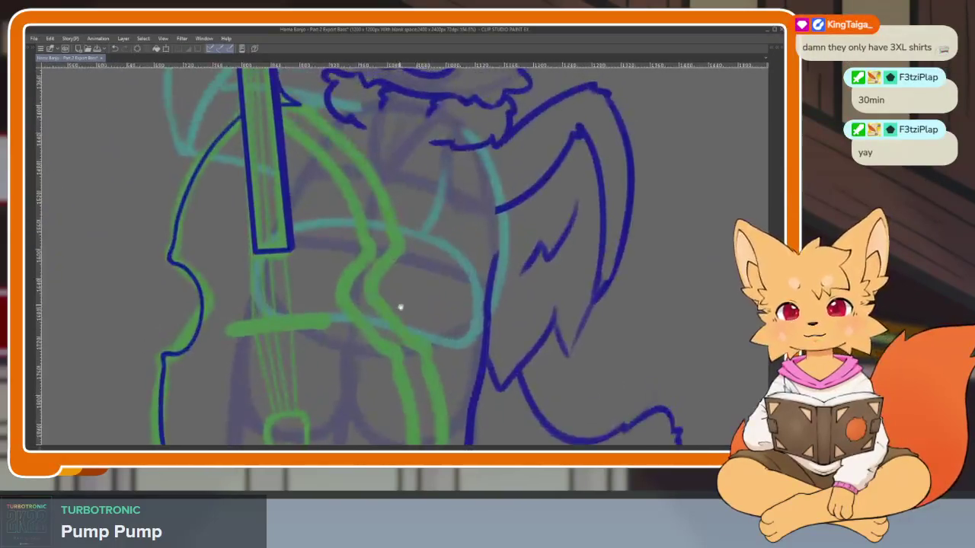
scroll(400, 307, up, 2)
scroll(398, 303, up, 1)
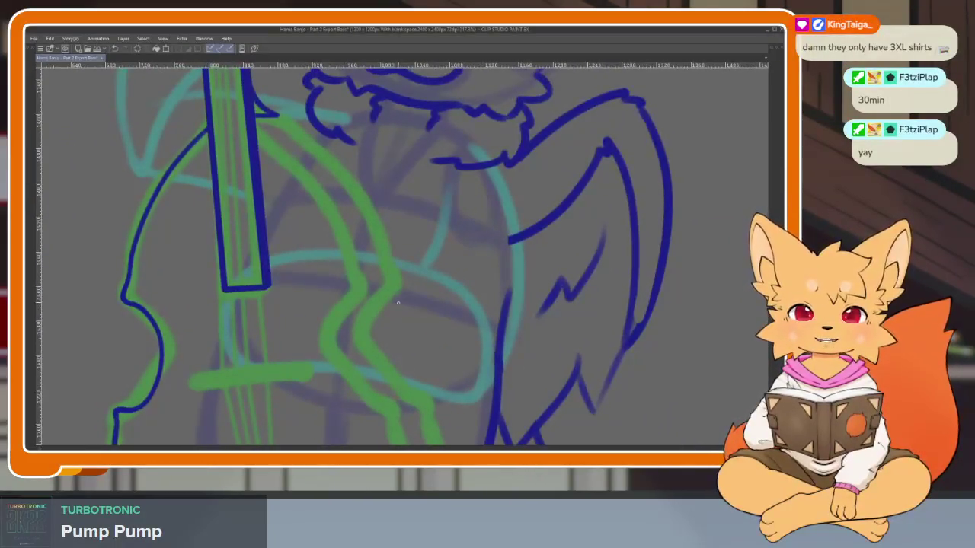
scroll(396, 306, down, 2)
scroll(398, 314, down, 3)
scroll(398, 316, up, 5)
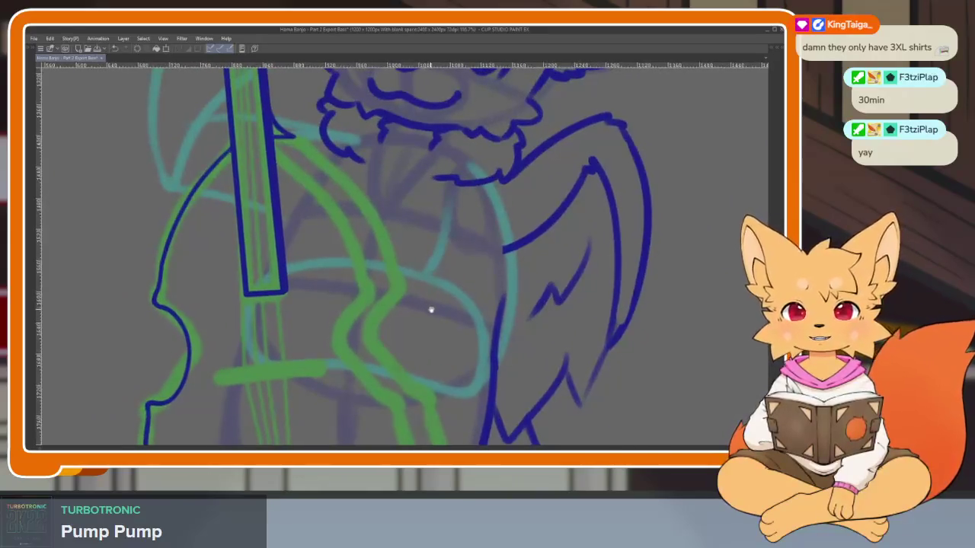
drag(431, 309, 443, 316)
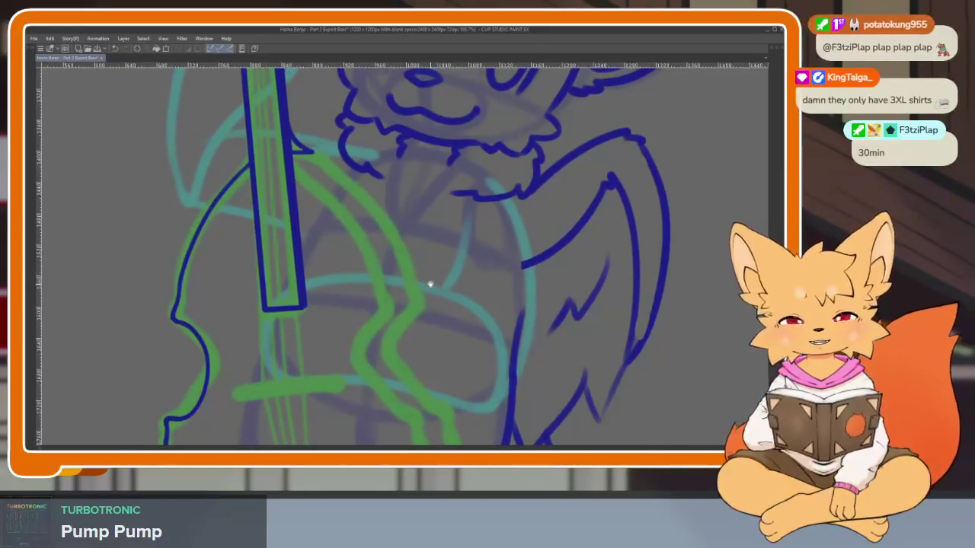
scroll(436, 281, up, 1)
scroll(392, 257, up, 1)
scroll(373, 268, up, 1)
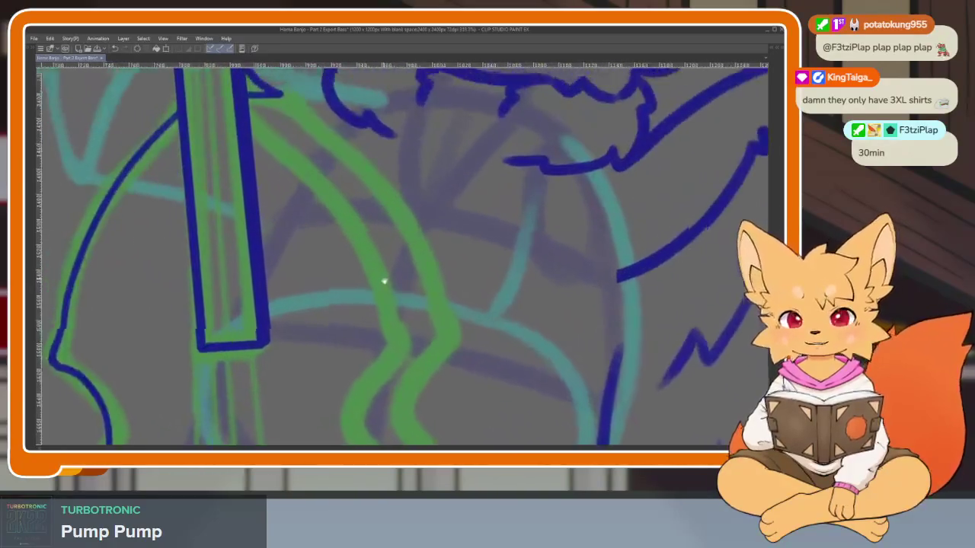
scroll(383, 281, up, 1)
scroll(383, 275, up, 1)
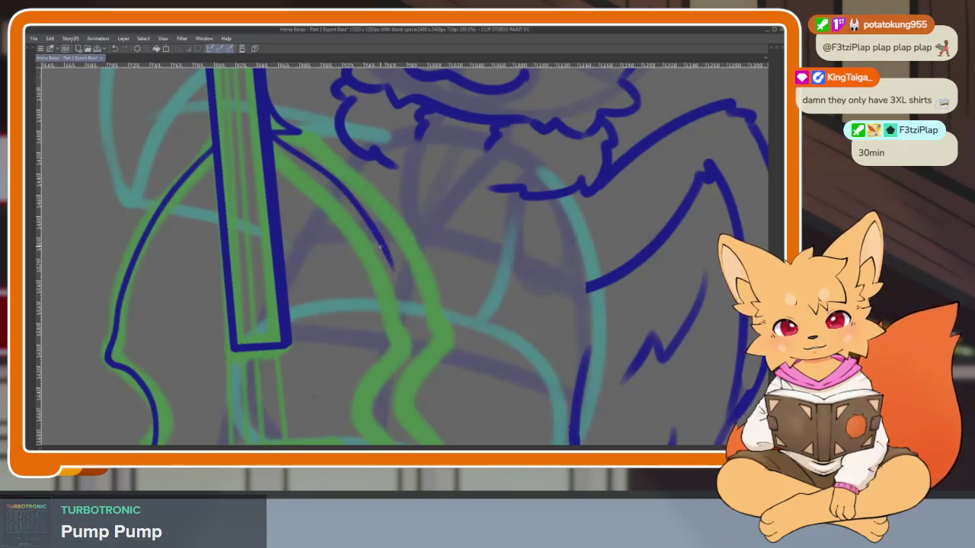
mouse_move(275, 138)
mouse_down()
mouse_move(334, 194)
mouse_move(392, 281)
mouse_up()
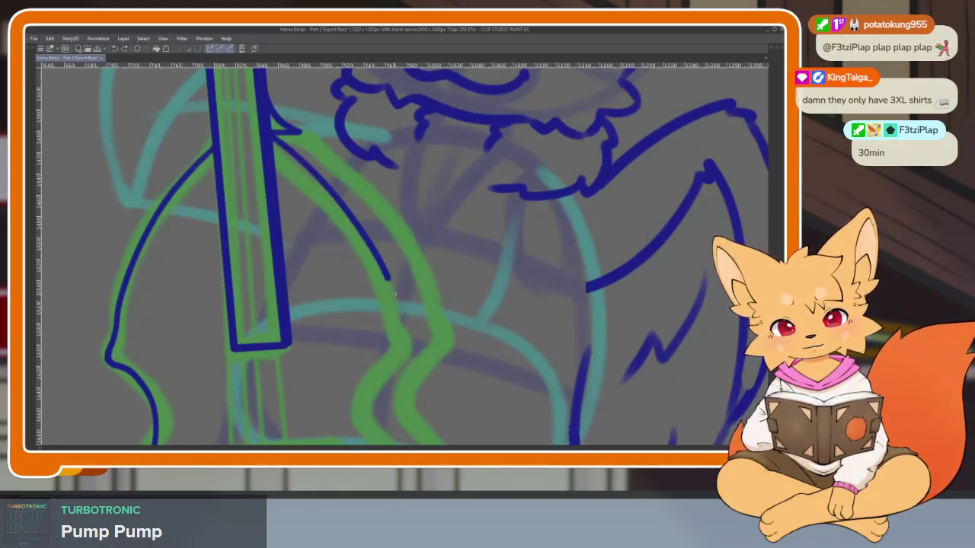
Step: Show all palettes and select the Ruler tool with Symmetrical ruler settings
scroll(488, 331, down, 5)
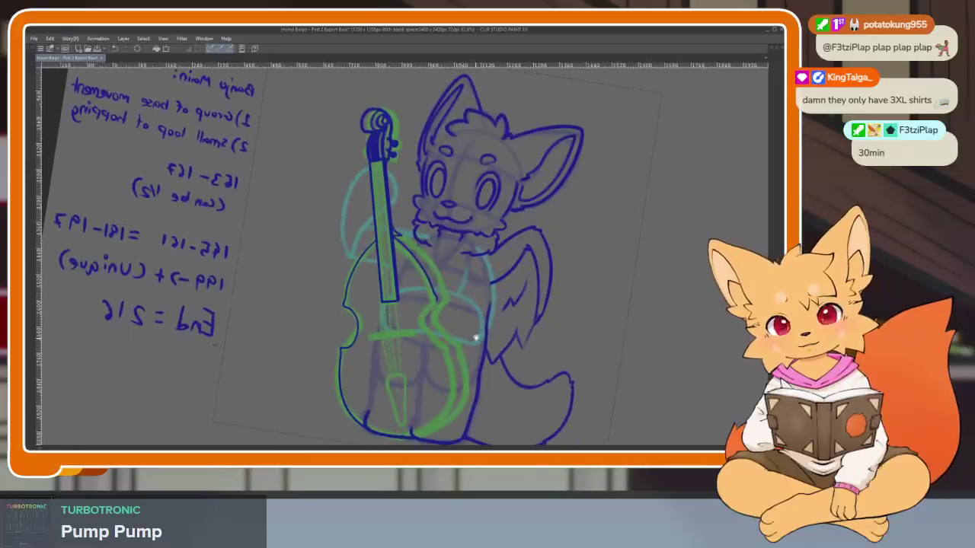
scroll(482, 334, up, 5)
scroll(482, 333, down, 1)
scroll(482, 338, down, 1)
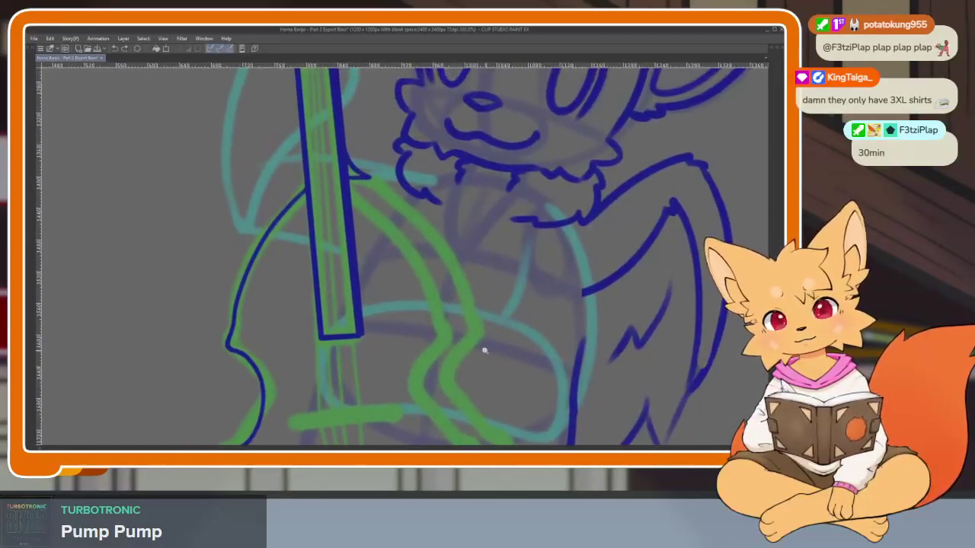
scroll(482, 338, down, 3)
scroll(483, 342, up, 2)
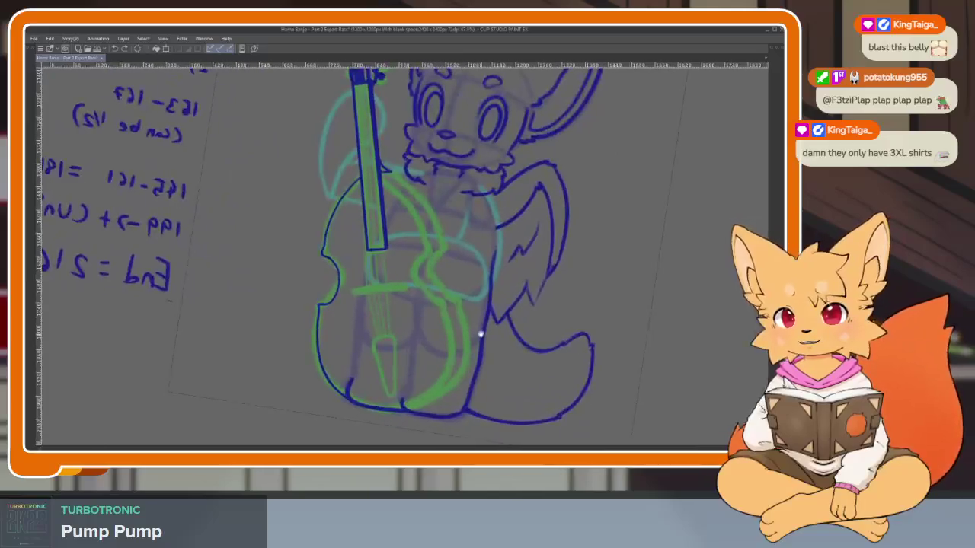
scroll(506, 312, down, 1)
scroll(495, 339, down, 1)
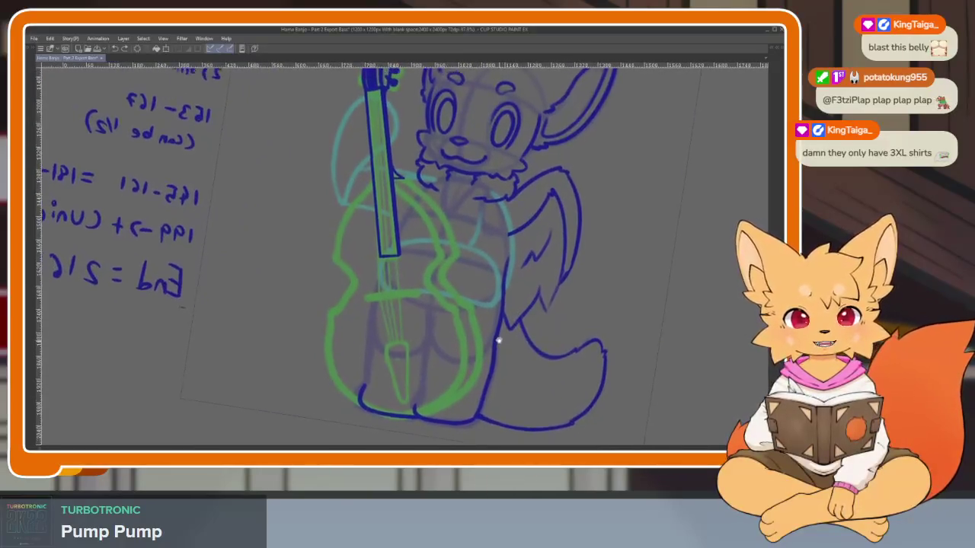
scroll(496, 340, down, 1)
scroll(484, 344, down, 1)
scroll(484, 345, up, 1)
scroll(496, 333, up, 2)
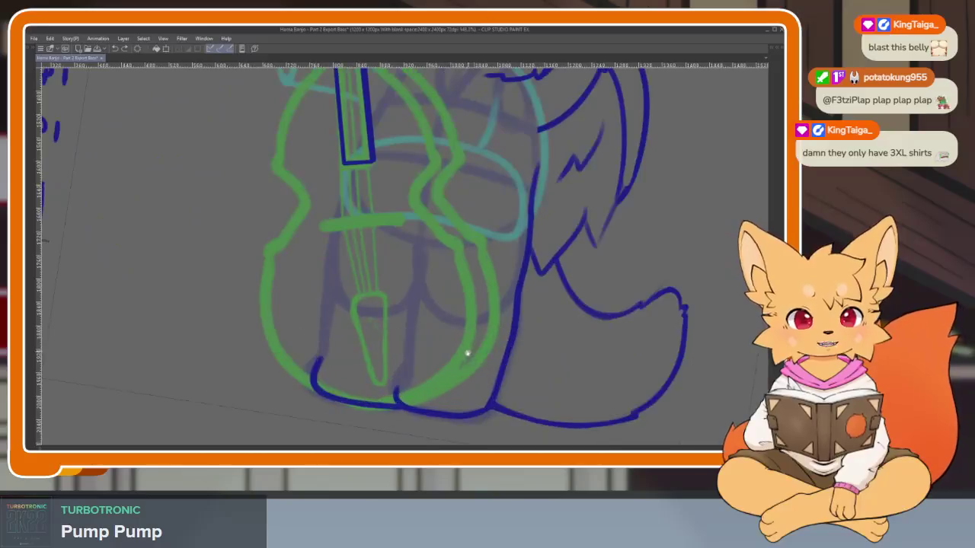
scroll(465, 352, down, 1)
scroll(475, 344, down, 1)
scroll(484, 361, up, 1)
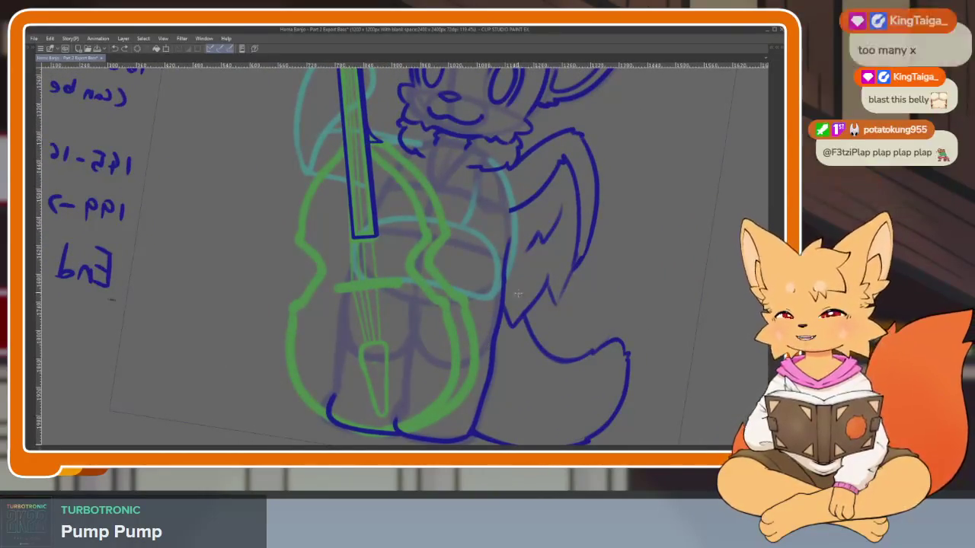
scroll(446, 370, down, 1)
scroll(446, 369, down, 1)
scroll(446, 369, up, 1)
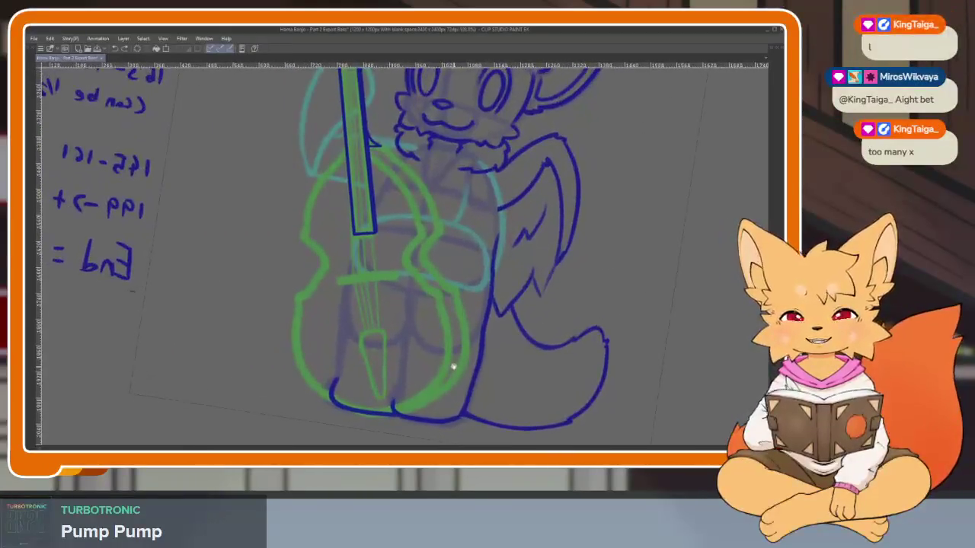
scroll(473, 348, down, 1)
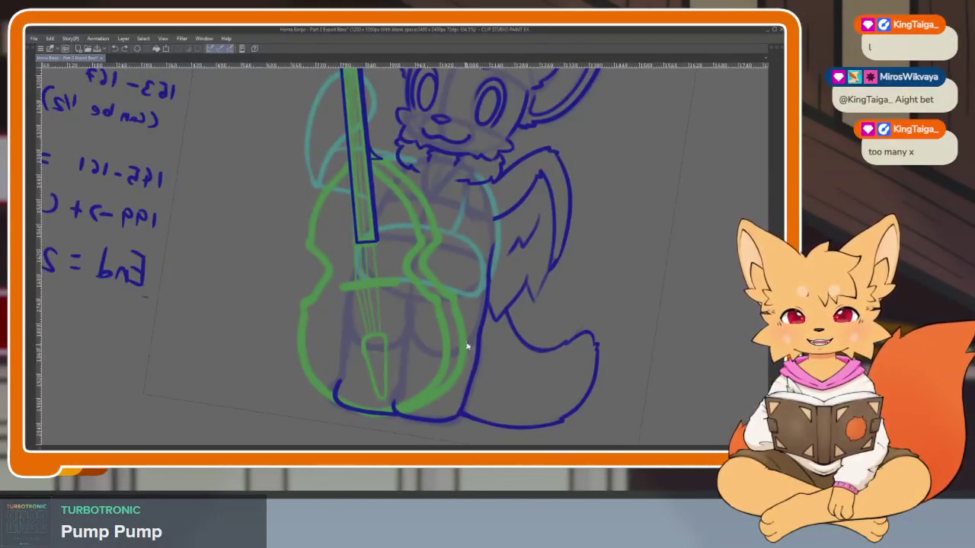
key(Tab)
click(33, 260)
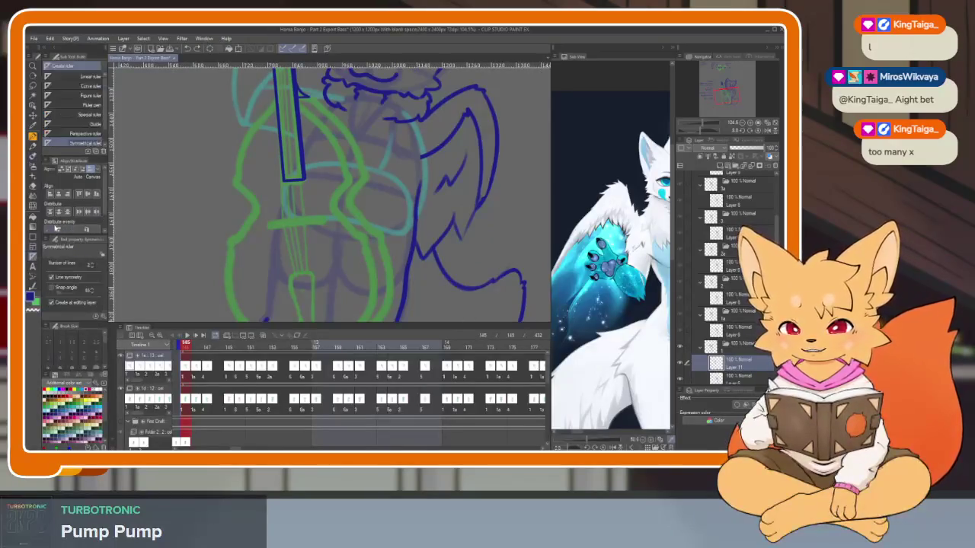
Step: Draw a thin light string line down the bass neck, replacing an undone darker attempt
key(Tab)
scroll(342, 234, up, 3)
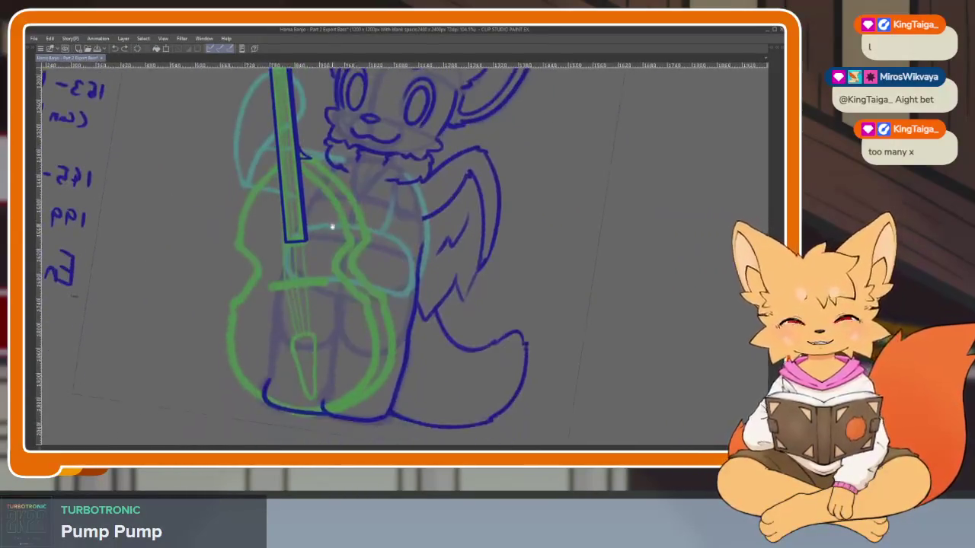
key(Tab)
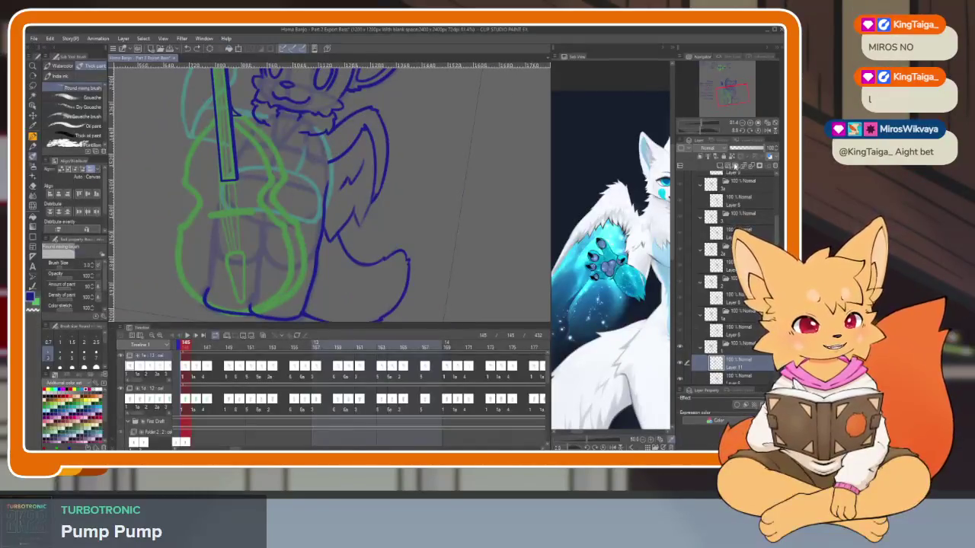
key(Tab)
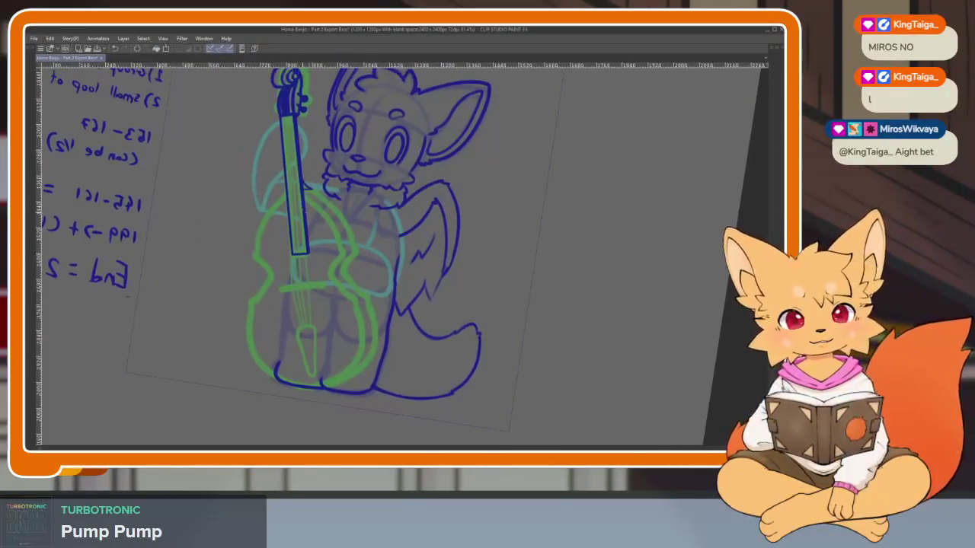
drag(297, 186, 314, 382)
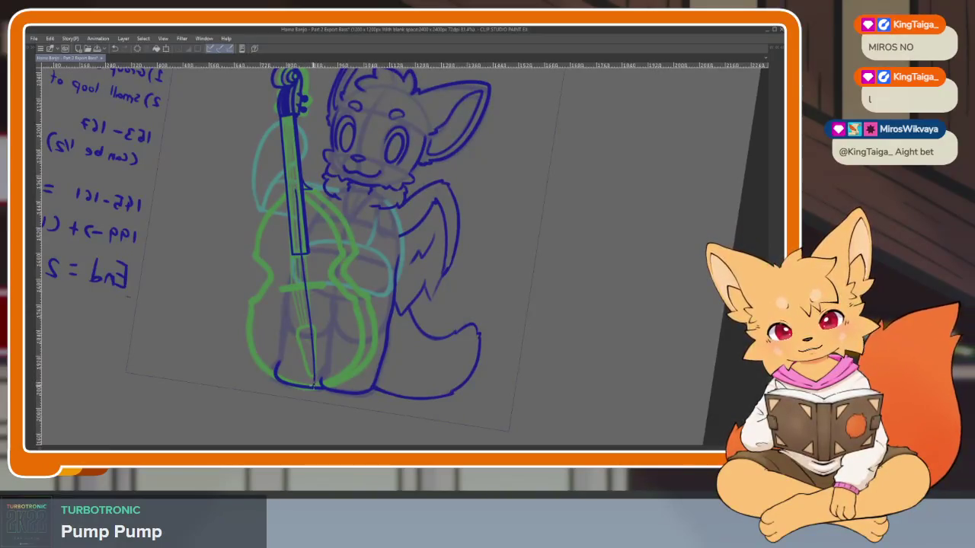
key(ctrl+z)
key(Tab)
key(Tab)
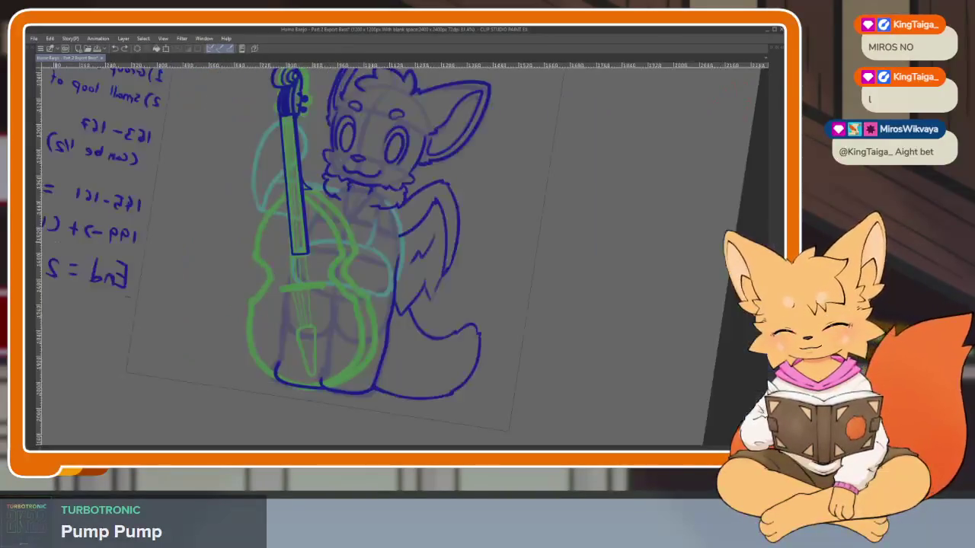
drag(292, 187, 308, 354)
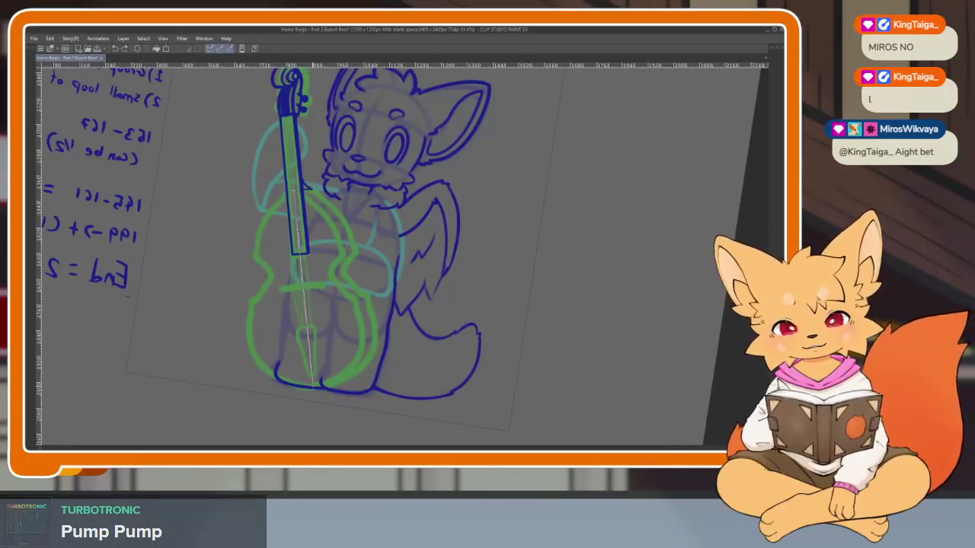
scroll(351, 279, up, 5)
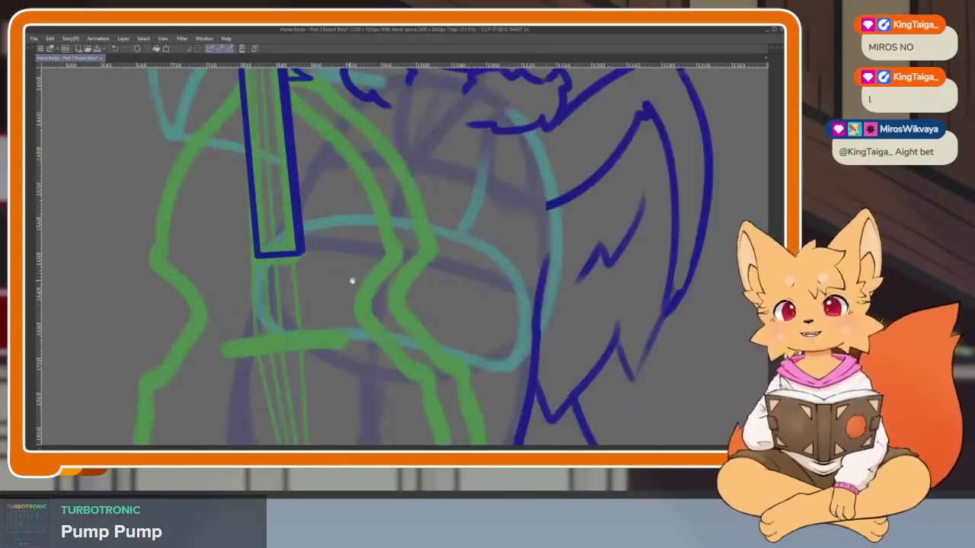
scroll(410, 343, up, 3)
scroll(392, 331, up, 1)
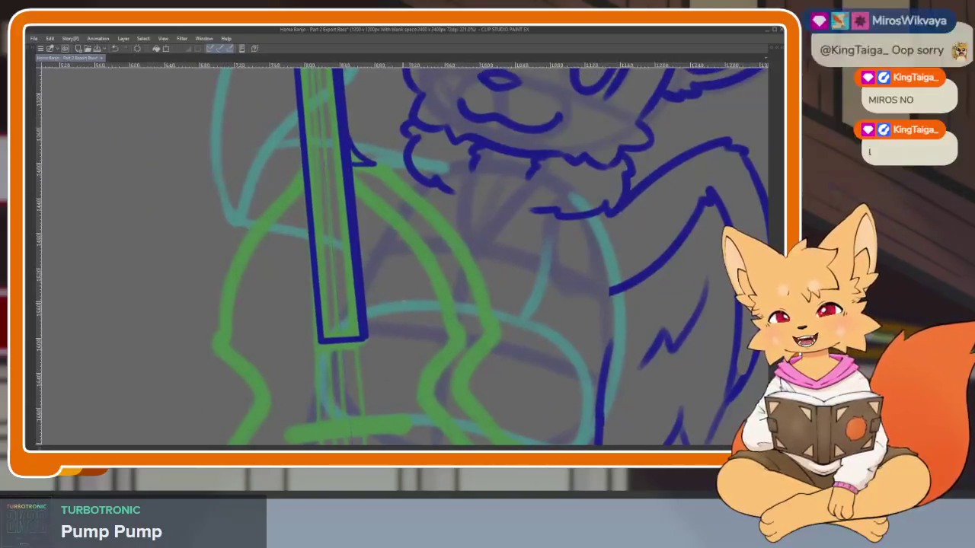
scroll(394, 339, up, 1)
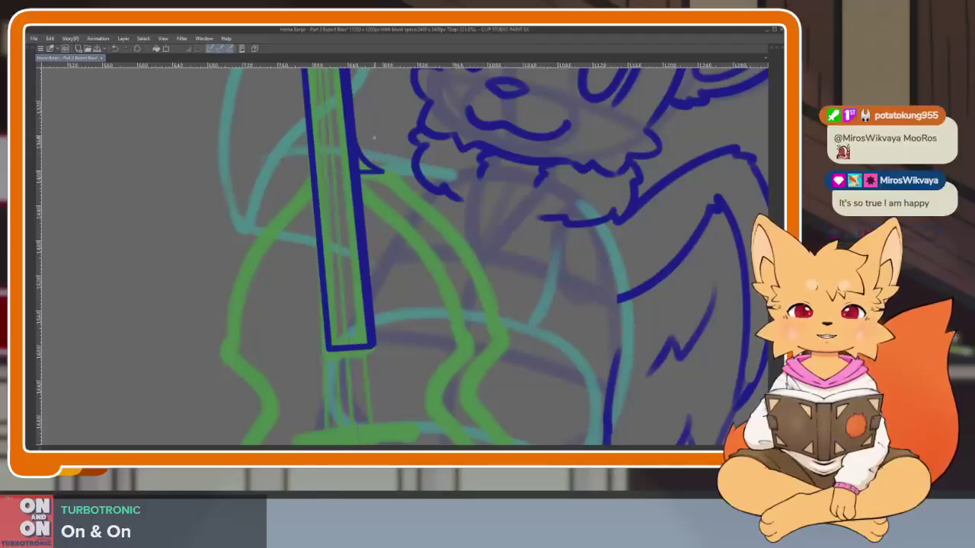
scroll(335, 190, down, 1)
scroll(314, 212, up, 1)
scroll(314, 211, up, 1)
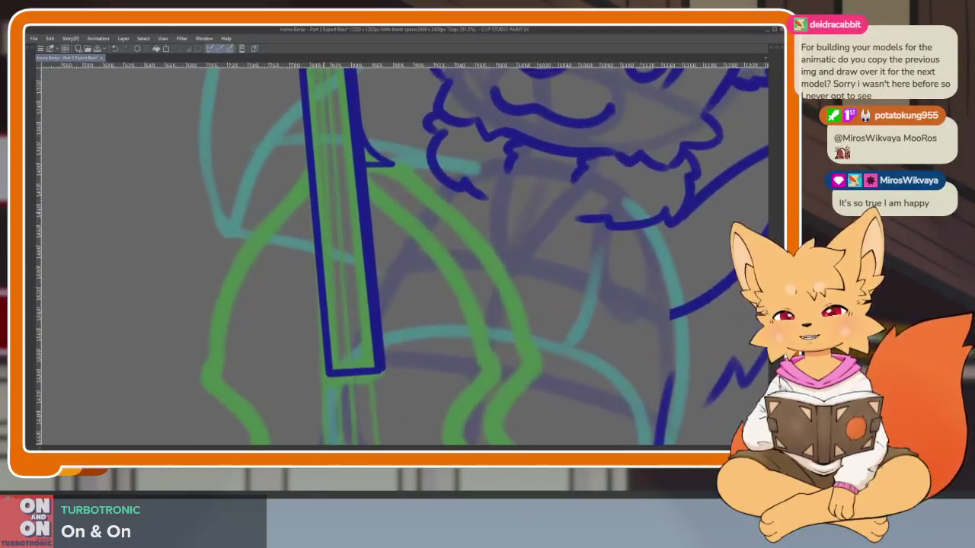
scroll(351, 186, up, 1)
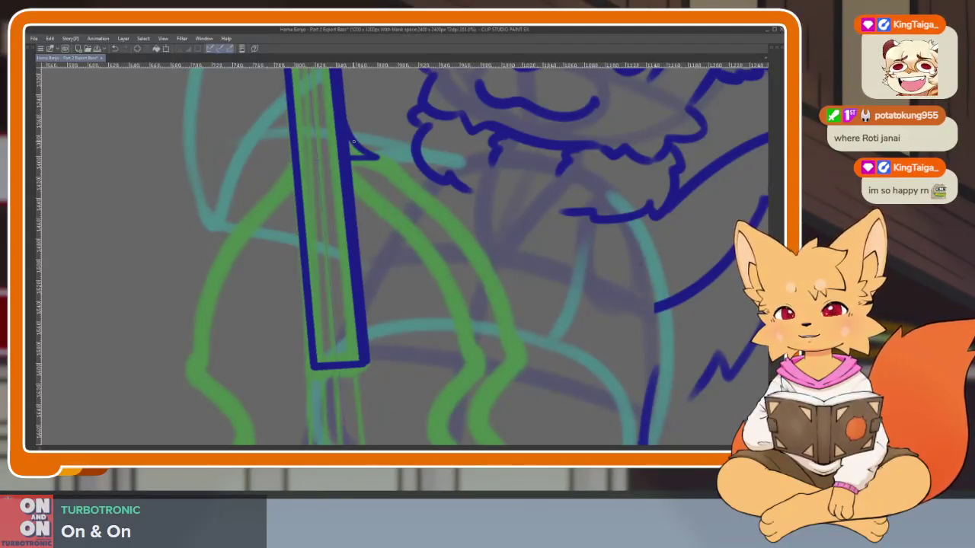
scroll(353, 140, down, 1)
scroll(485, 311, down, 1)
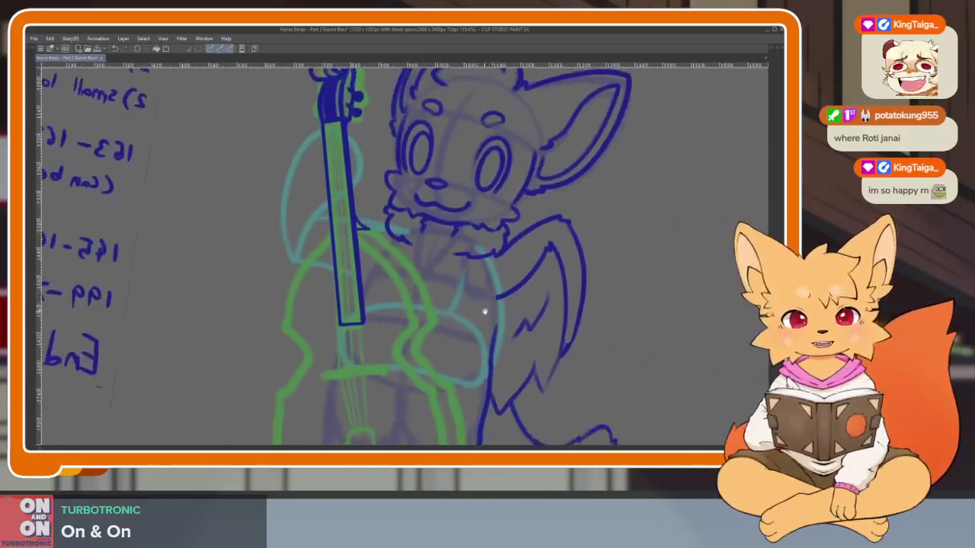
key(Tab)
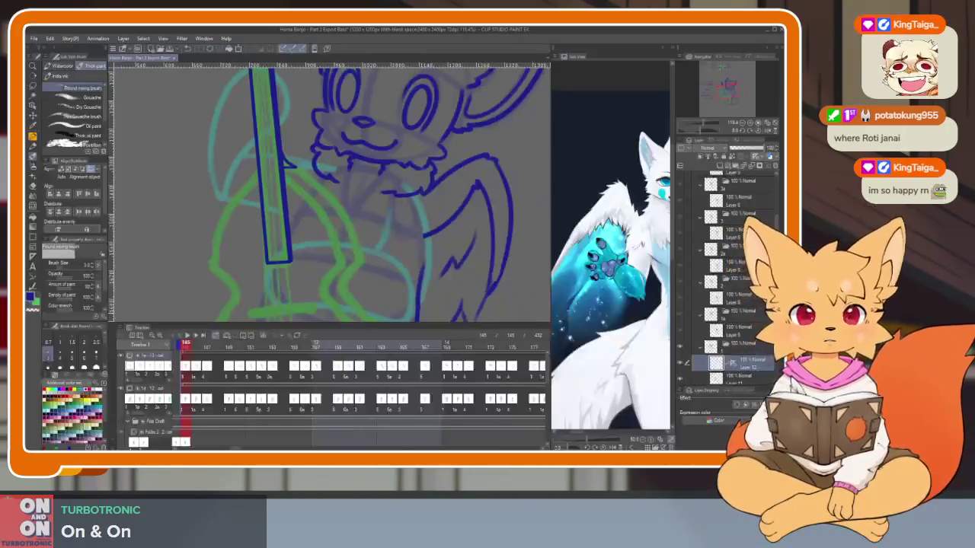
key(Tab)
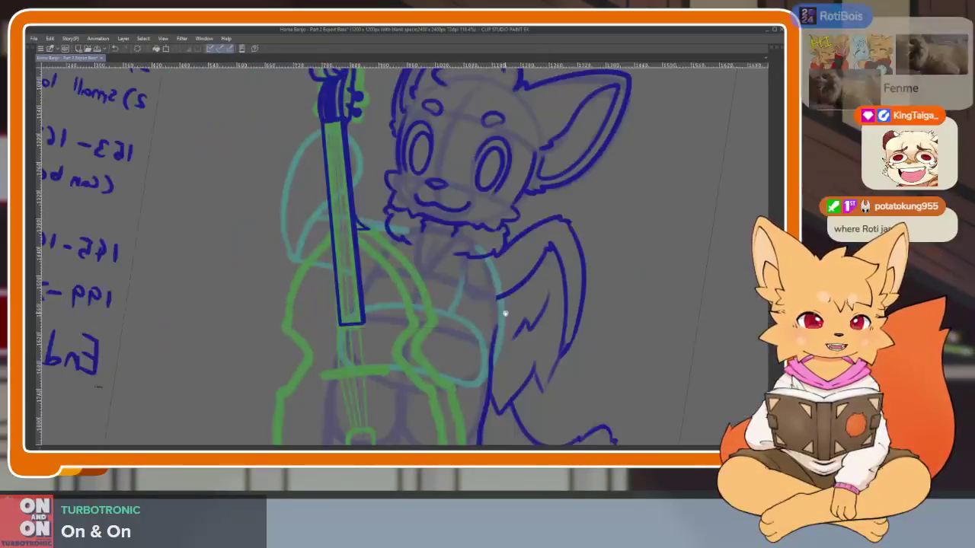
mouse_move(505, 312)
mouse_down()
mouse_move(523, 348)
mouse_move(512, 315)
mouse_up()
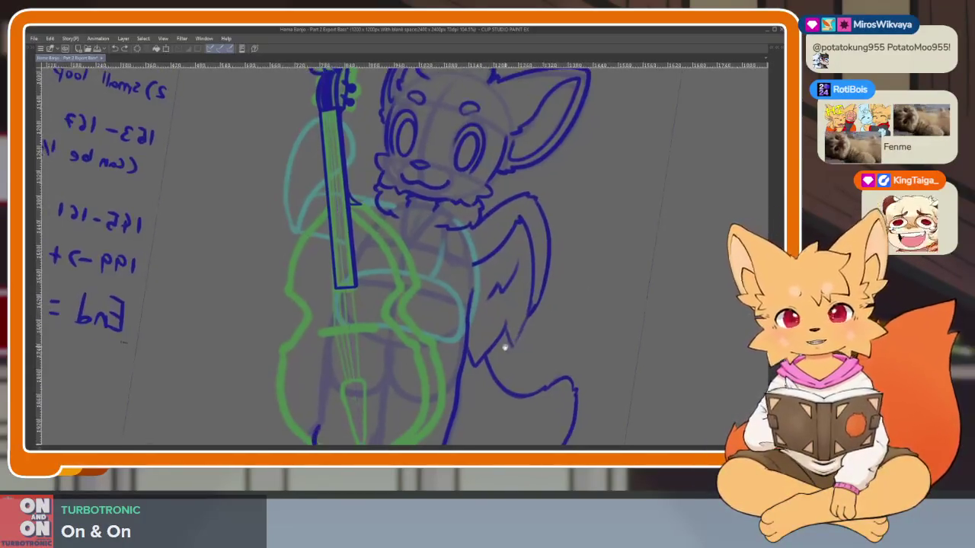
mouse_move(563, 320)
mouse_down()
mouse_move(383, 333)
mouse_move(411, 366)
mouse_up()
Step: Zoom in and out across the fox-and-bass lineart to inspect it
key(Tab)
key(Tab)
scroll(411, 367, up, 1)
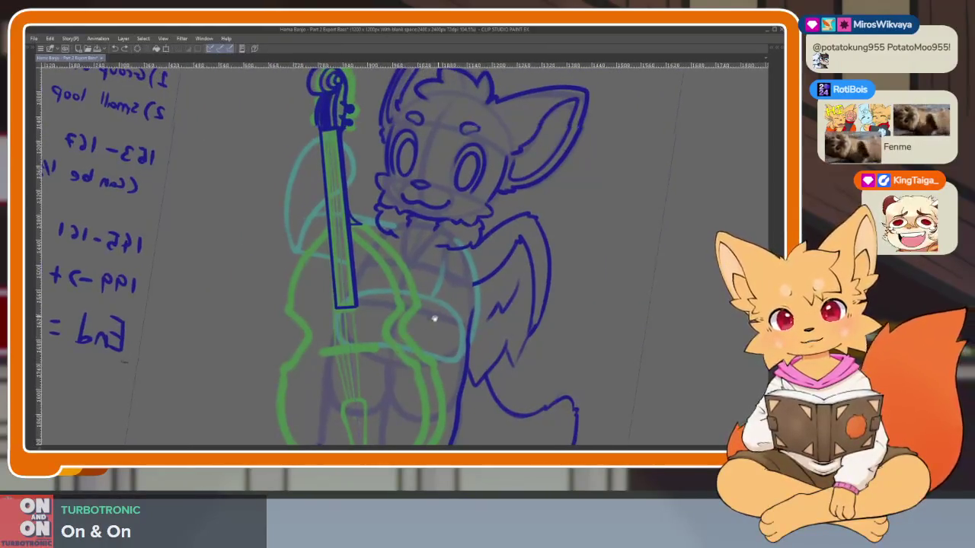
scroll(433, 318, up, 1)
scroll(446, 329, up, 2)
scroll(420, 262, up, 2)
scroll(426, 324, down, 2)
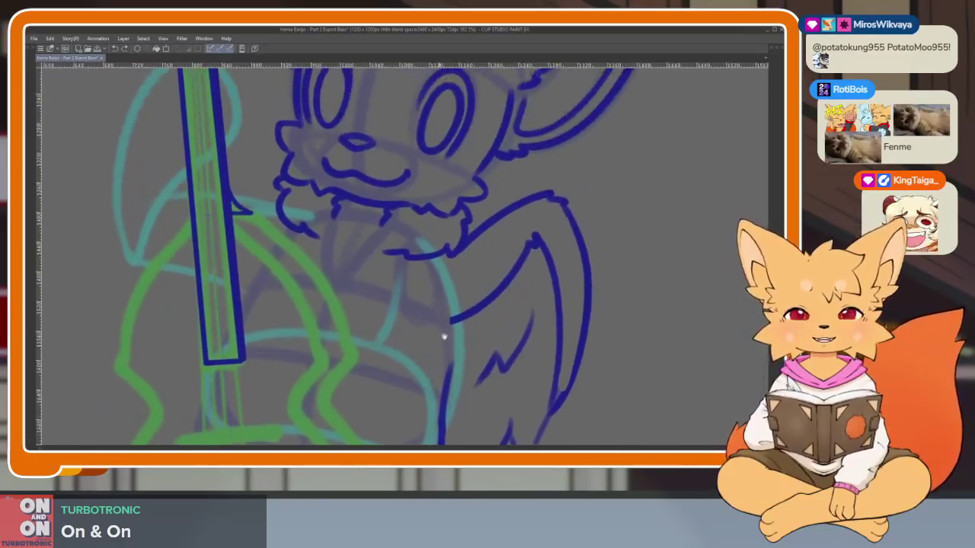
scroll(449, 339, down, 2)
scroll(462, 333, down, 1)
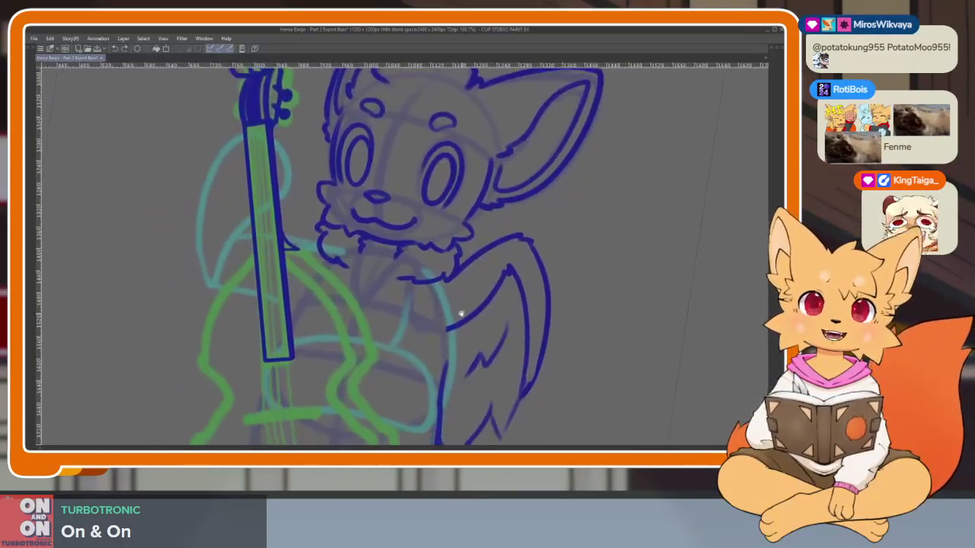
scroll(464, 312, down, 2)
scroll(470, 297, down, 1)
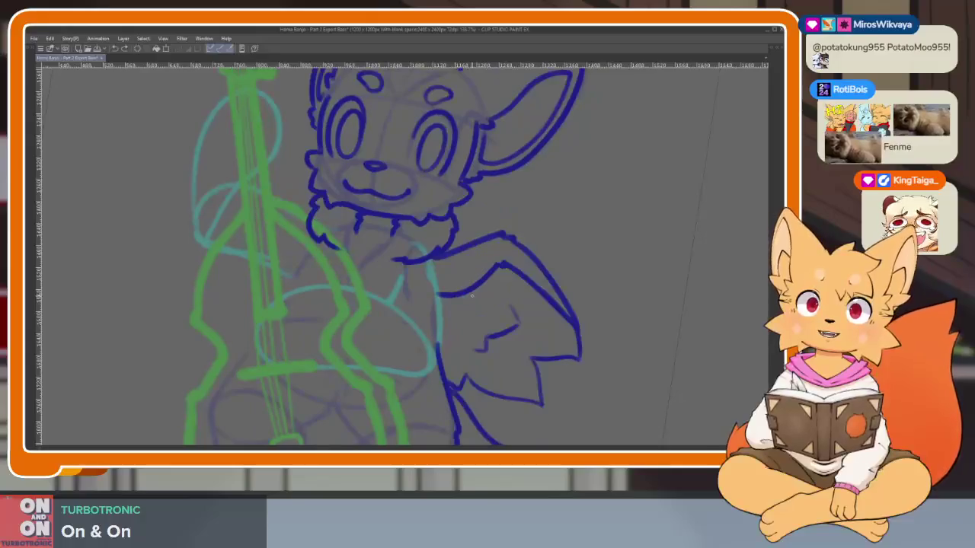
scroll(470, 275, down, 1)
scroll(480, 270, down, 2)
scroll(485, 274, down, 2)
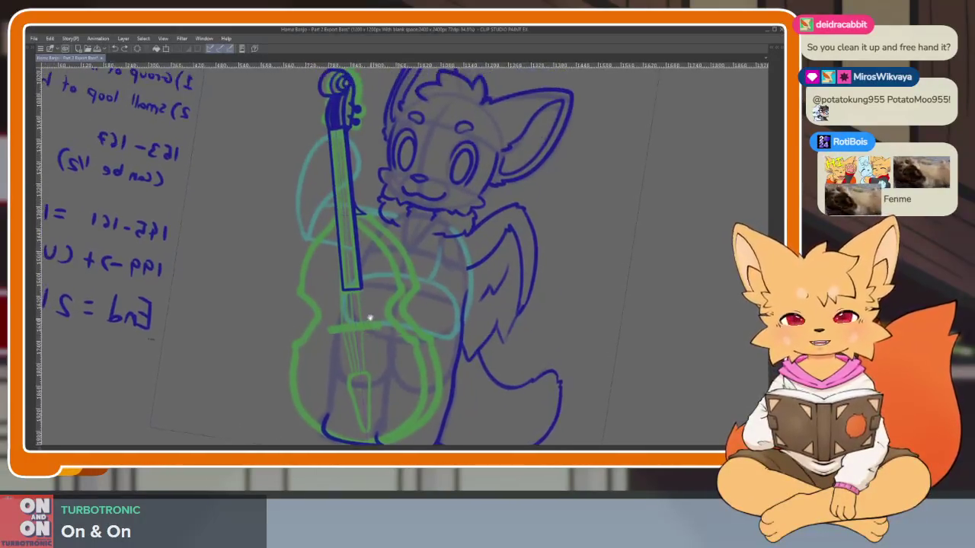
scroll(382, 339, up, 2)
scroll(376, 333, up, 3)
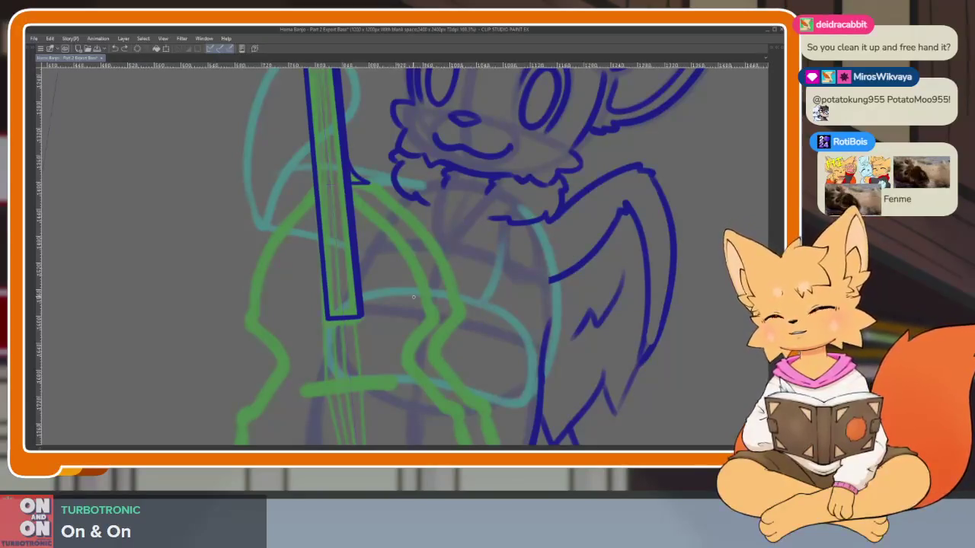
scroll(427, 312, down, 2)
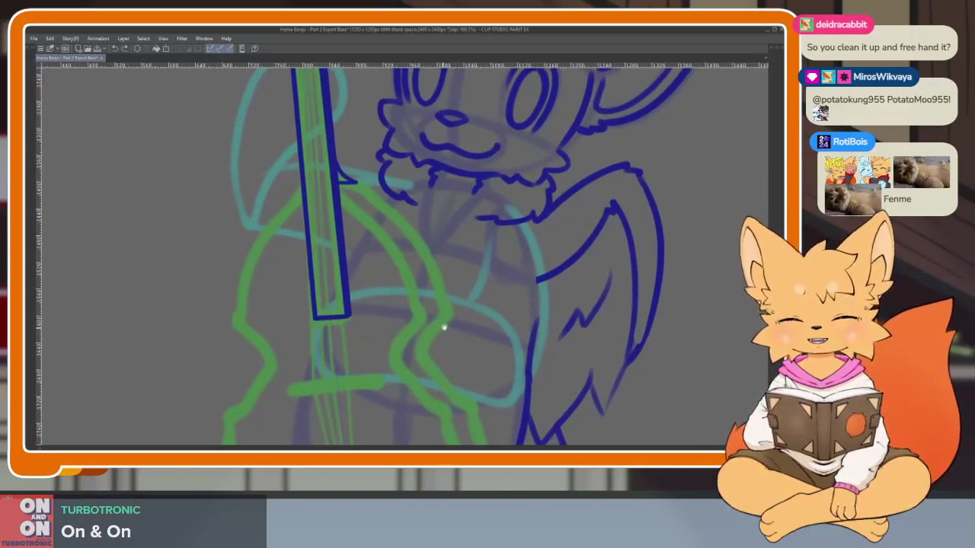
scroll(466, 327, down, 1)
scroll(449, 335, down, 2)
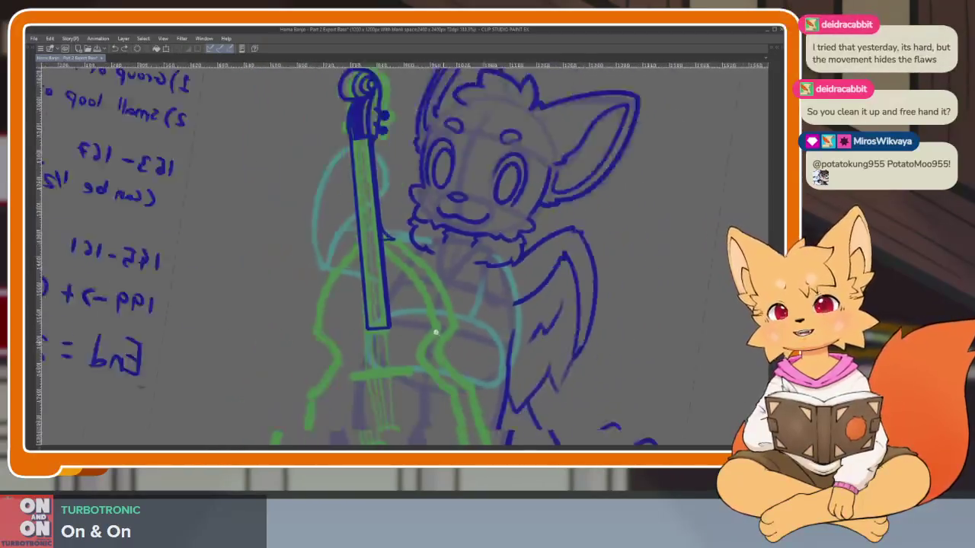
scroll(446, 340, down, 2)
scroll(446, 340, down, 1)
scroll(381, 327, up, 2)
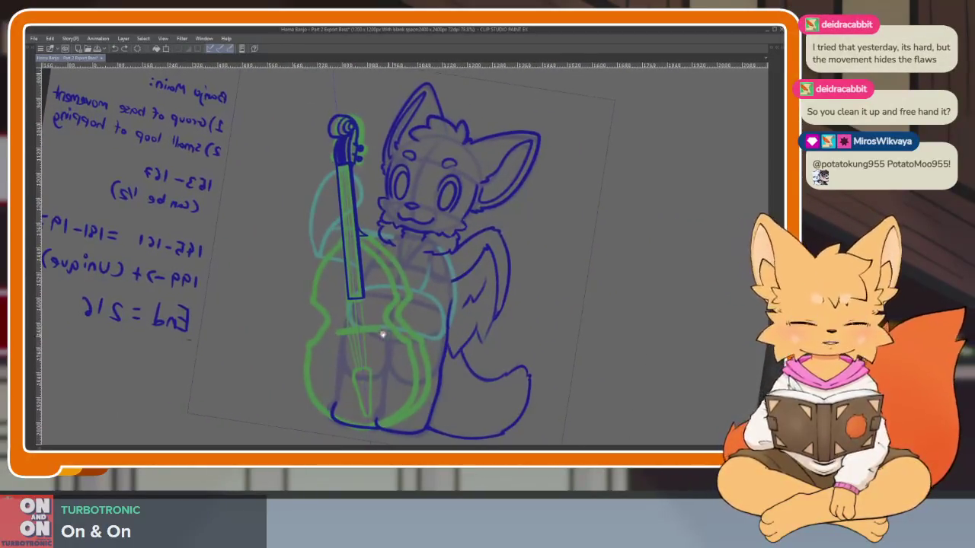
scroll(382, 303, up, 3)
scroll(381, 313, down, 2)
scroll(396, 328, down, 2)
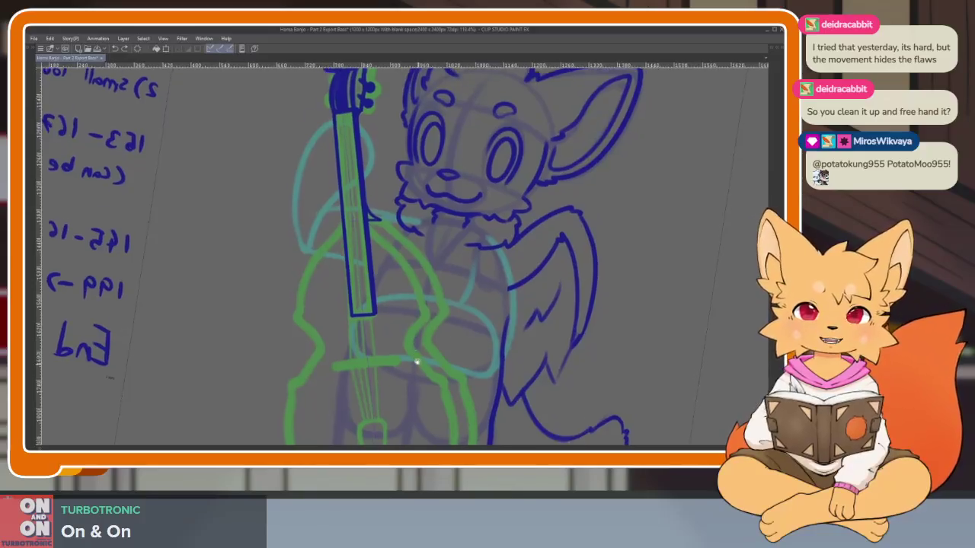
scroll(412, 343, down, 1)
scroll(411, 323, up, 1)
scroll(411, 320, up, 1)
scroll(412, 323, down, 1)
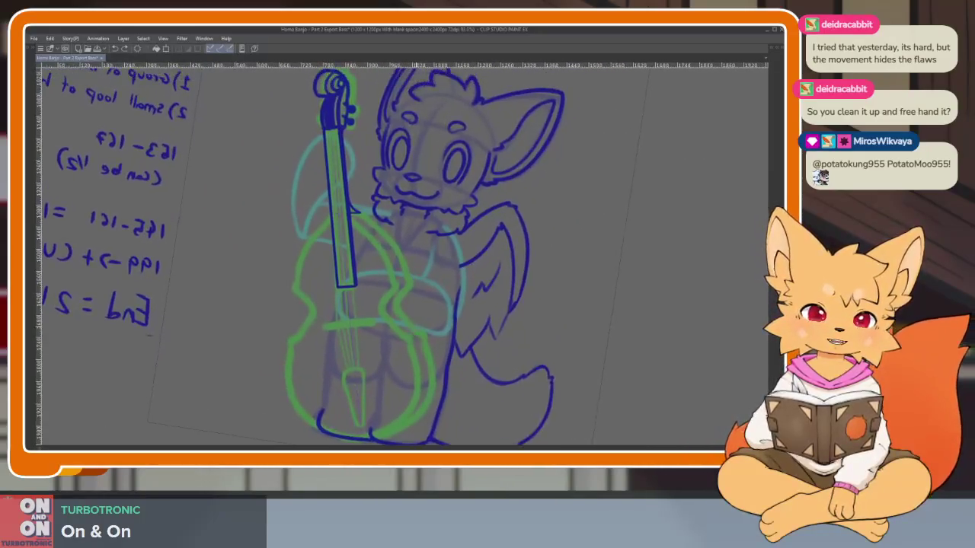
scroll(351, 251, up, 3)
scroll(344, 299, down, 1)
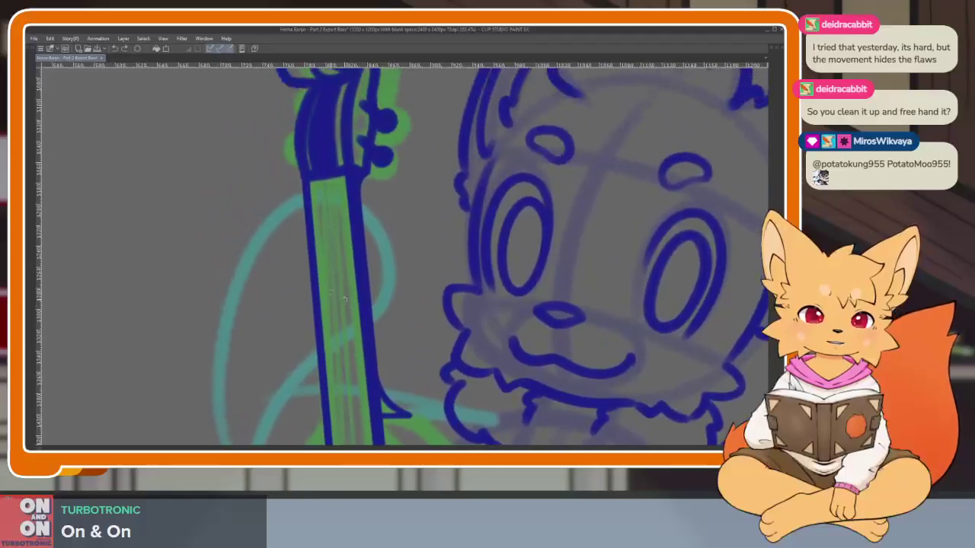
scroll(373, 268, down, 2)
scroll(427, 297, up, 1)
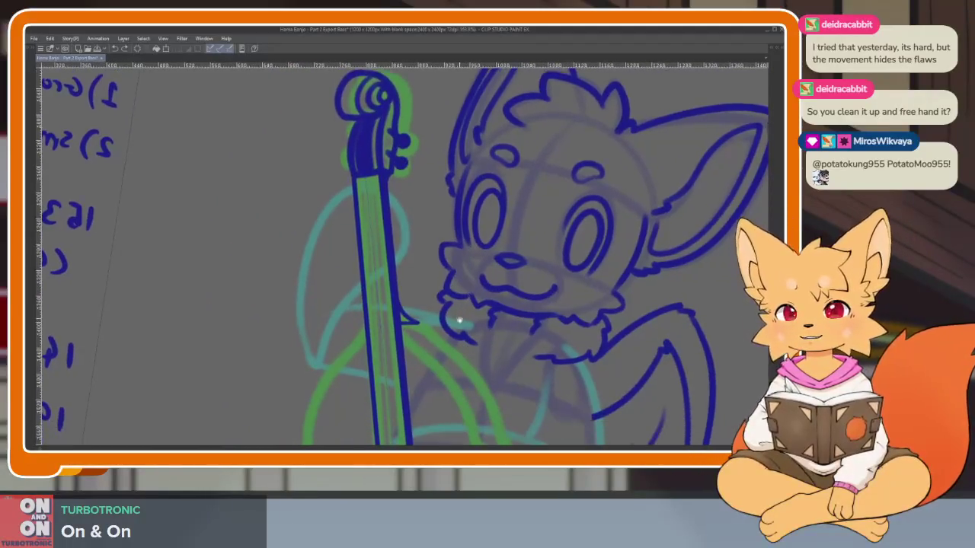
scroll(464, 316, up, 1)
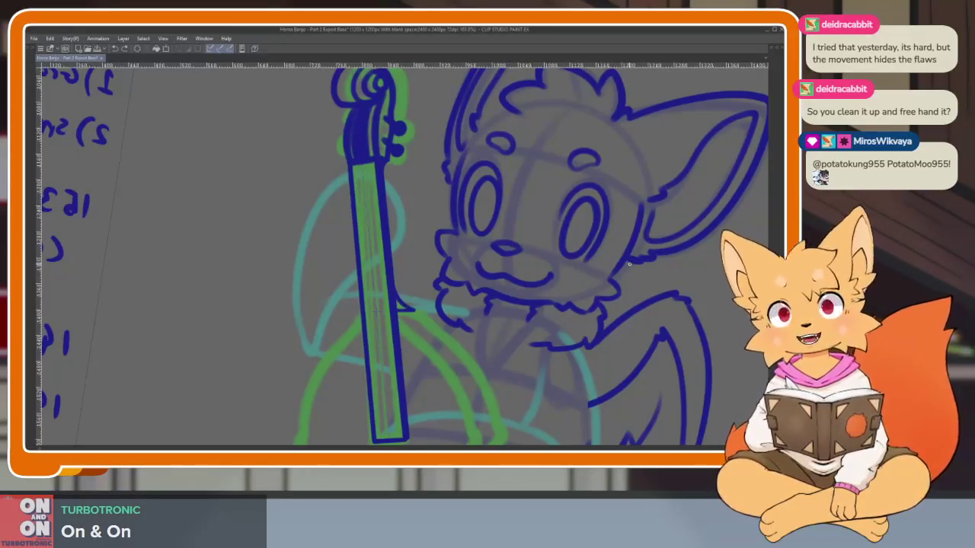
Step: Hide the palettes and pan toward the empty space right of the fox's head
key(Tab)
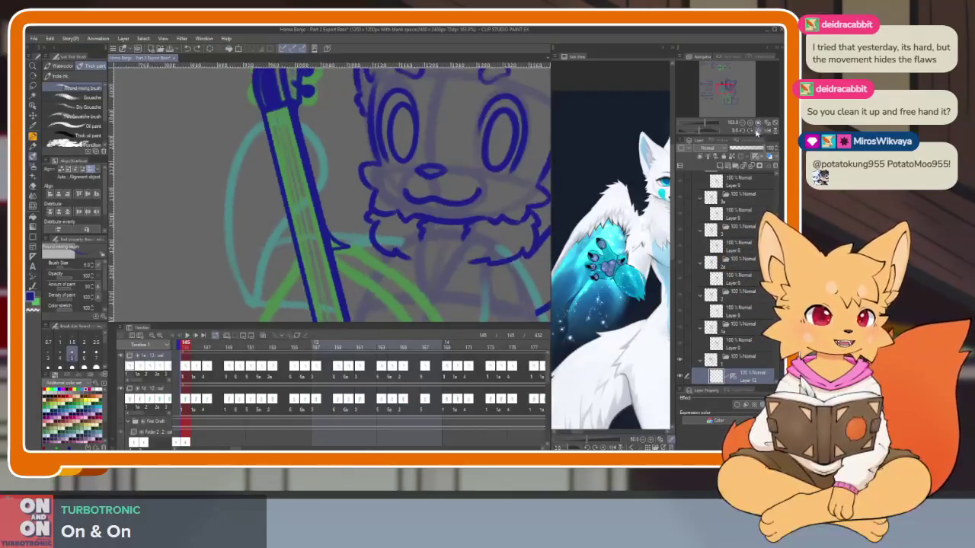
key(Tab)
scroll(481, 308, down, 4)
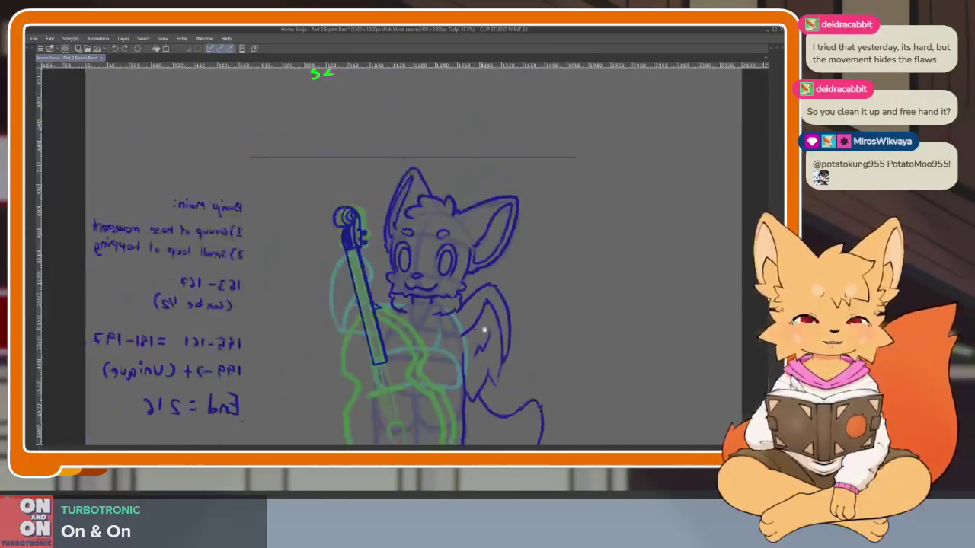
scroll(487, 335, up, 2)
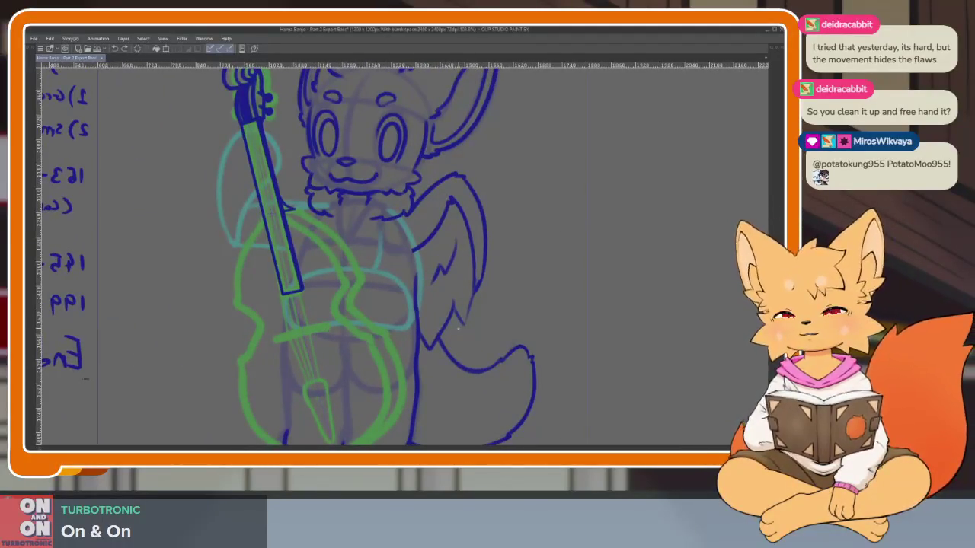
scroll(461, 341, up, 2)
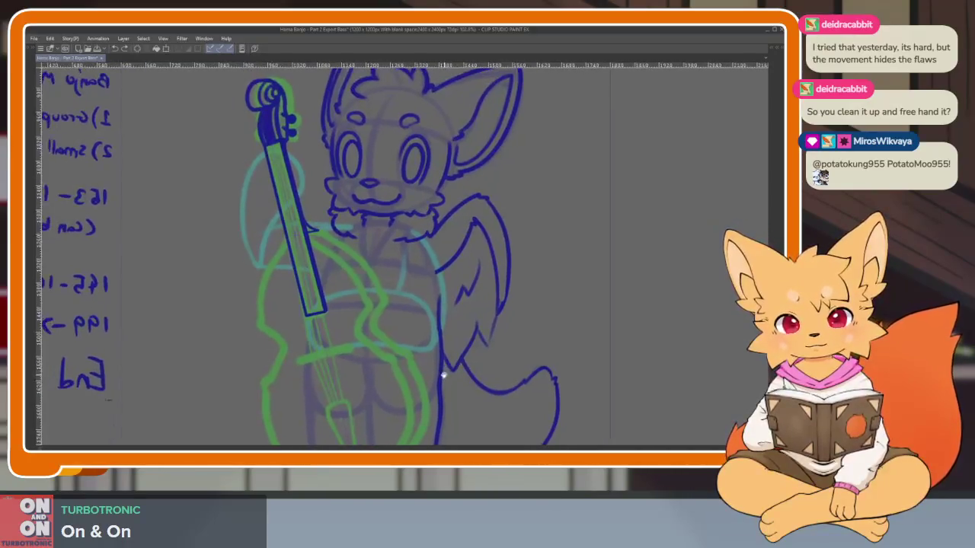
scroll(514, 314, up, 1)
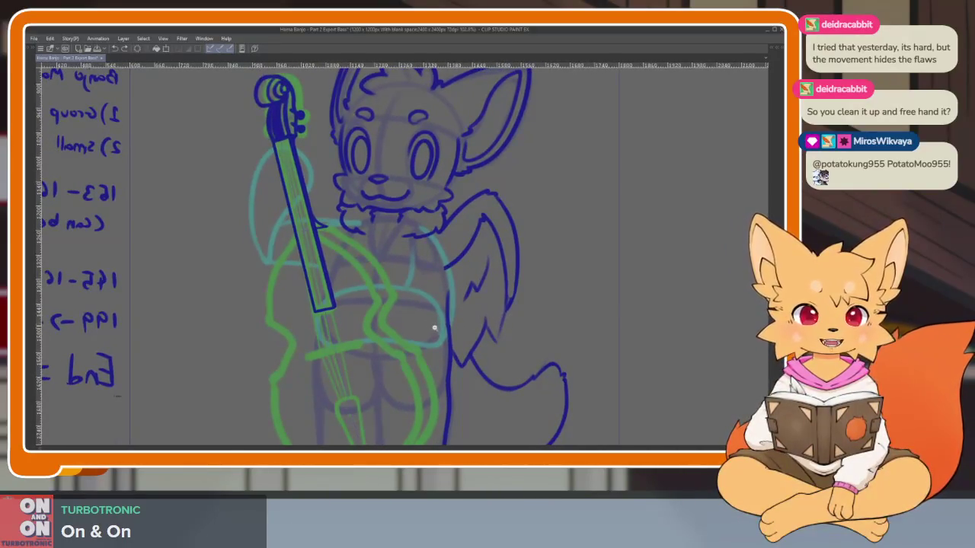
scroll(434, 328, down, 2)
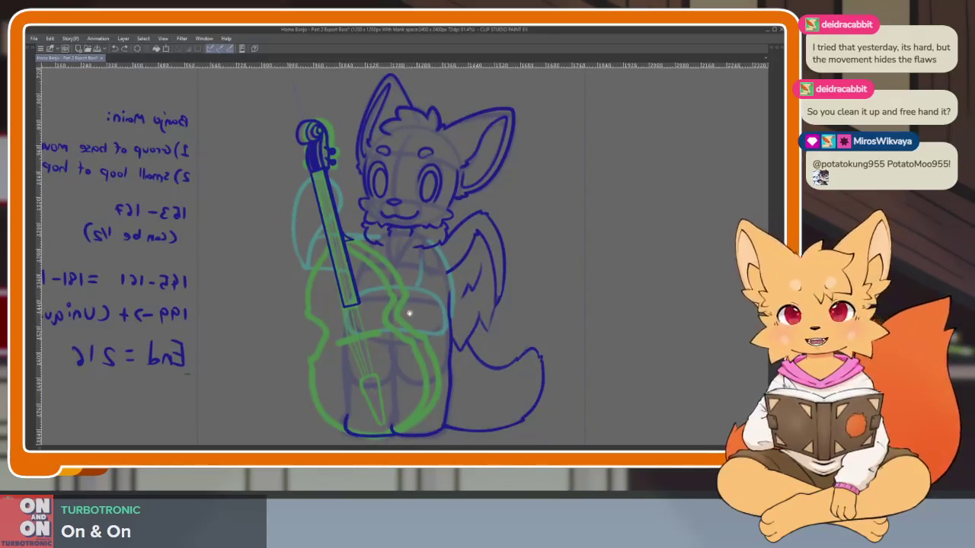
scroll(406, 301, up, 3)
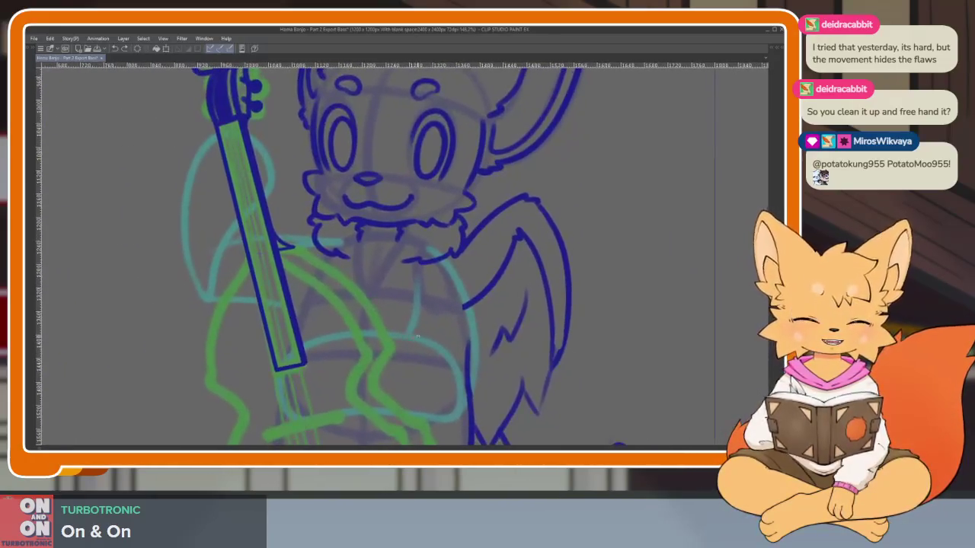
mouse_move(472, 320)
mouse_down()
mouse_move(476, 350)
mouse_move(429, 398)
mouse_up()
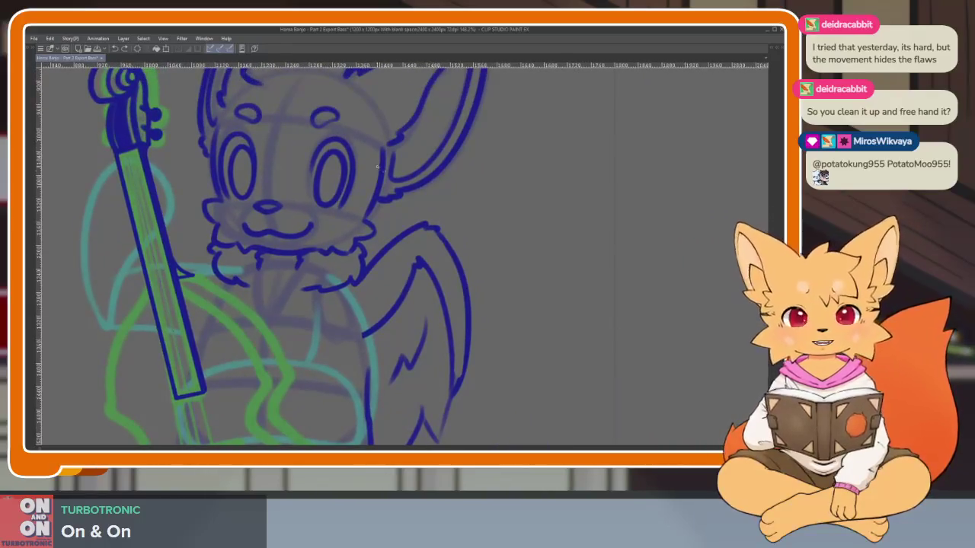
mouse_move(377, 166)
mouse_down()
mouse_move(348, 233)
mouse_move(442, 254)
mouse_up()
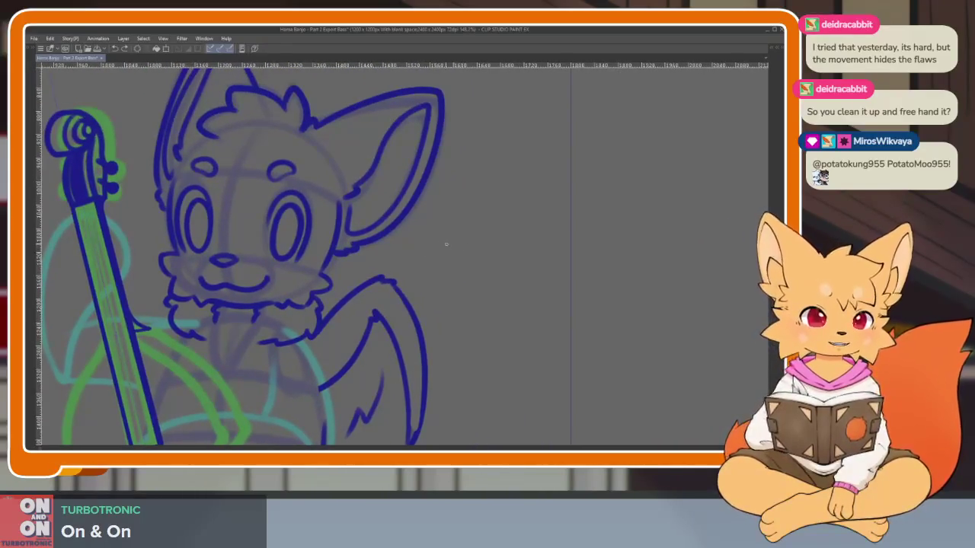
scroll(389, 242, up, 1)
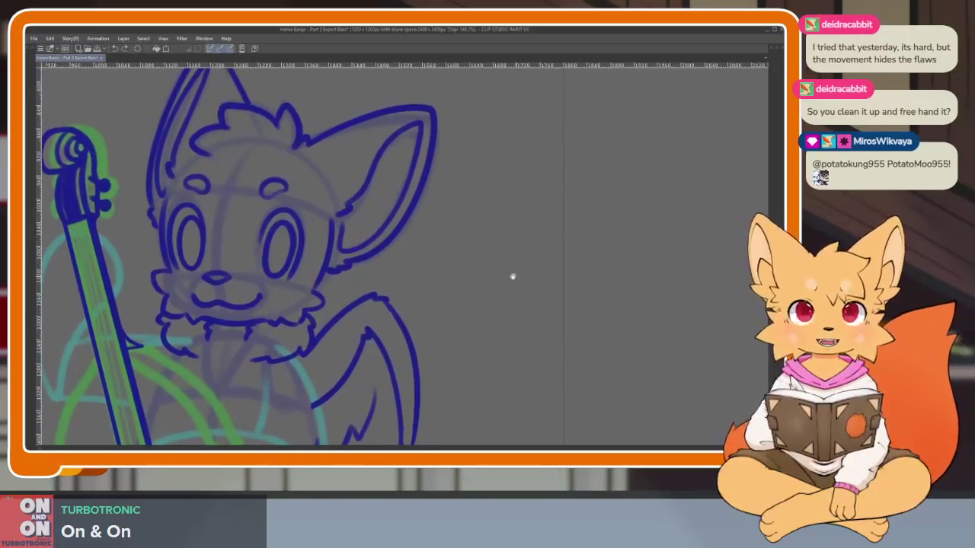
scroll(455, 262, up, 1)
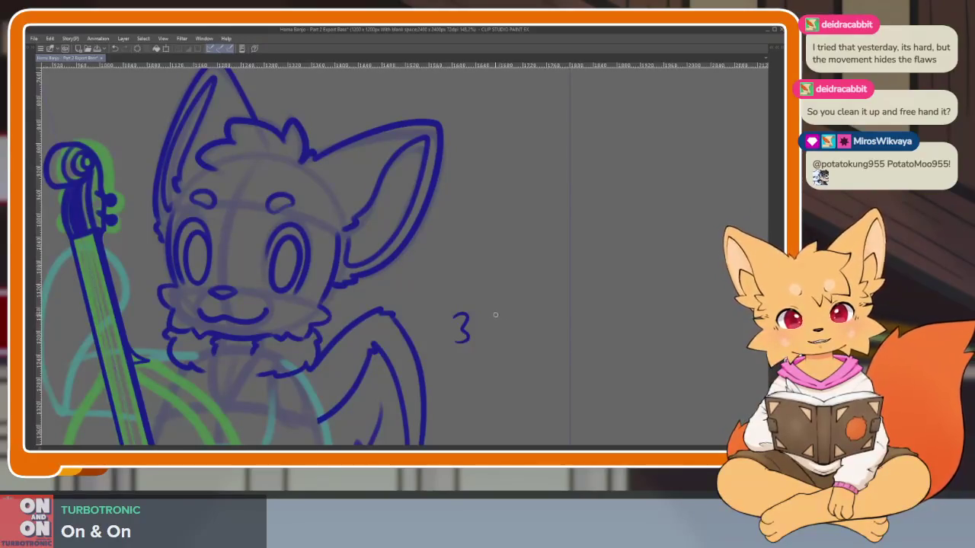
Step: Switch pen colours to write a teal 1 and green 2 above the blue 3
key(Tab)
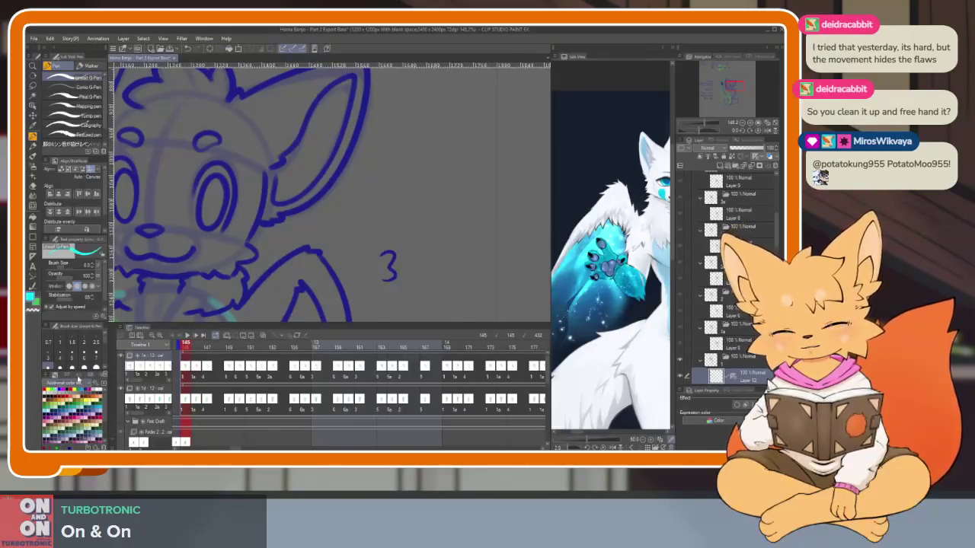
key(Tab)
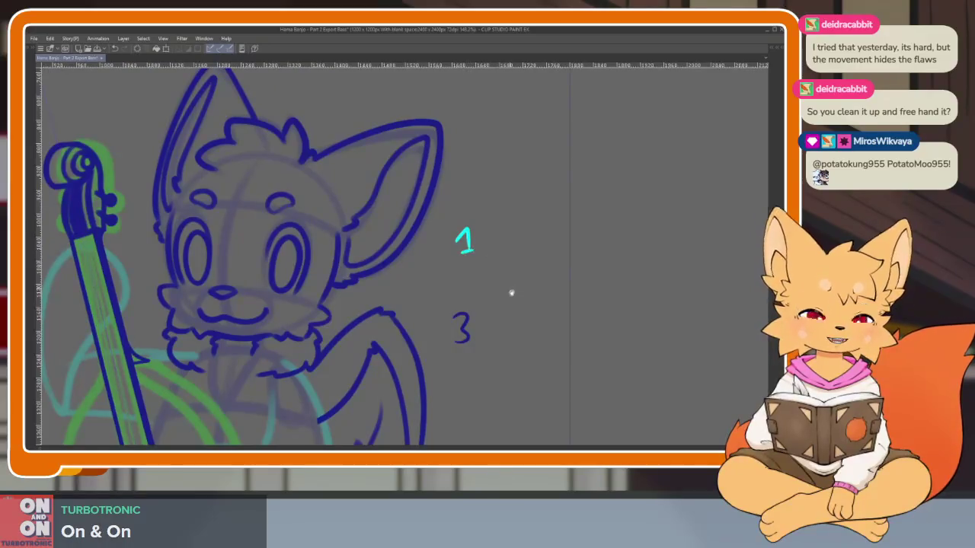
key(Tab)
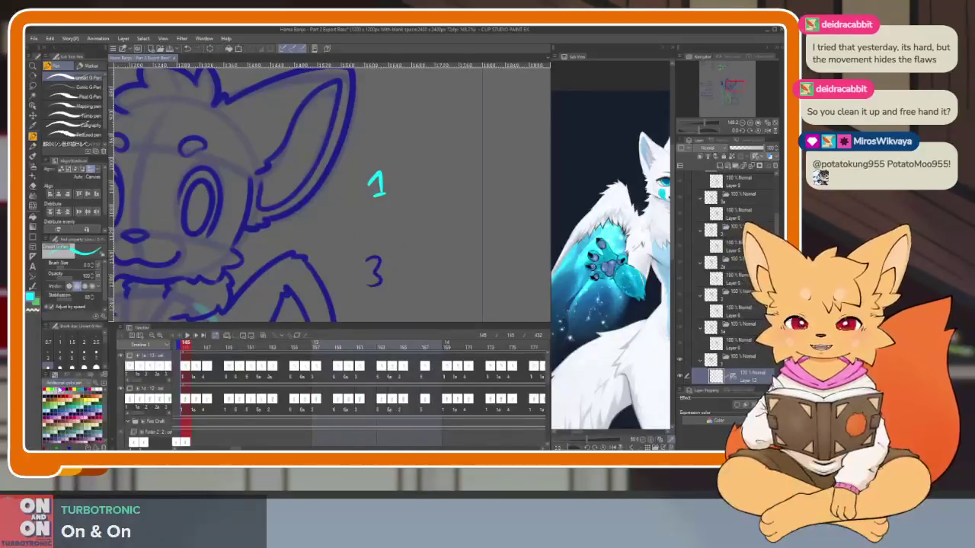
key(Tab)
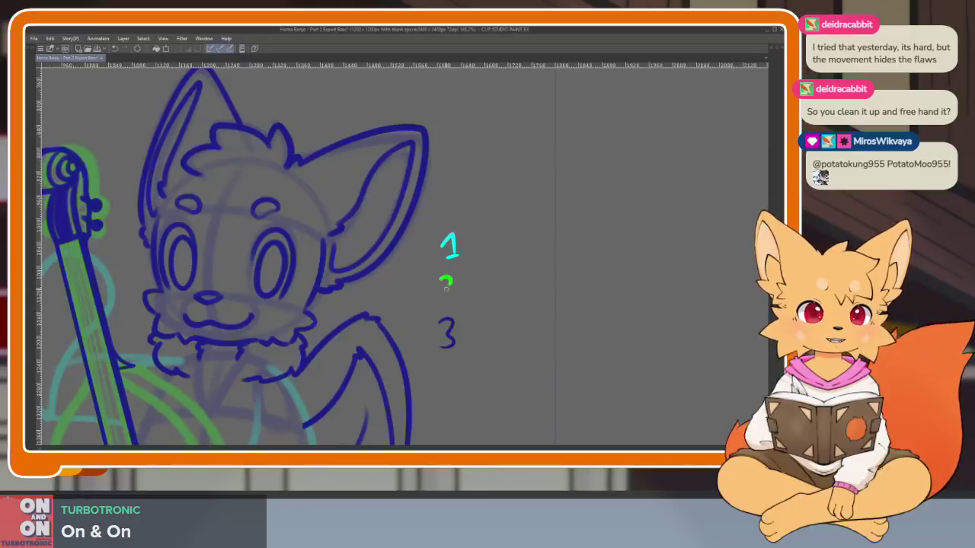
scroll(494, 308, up, 1)
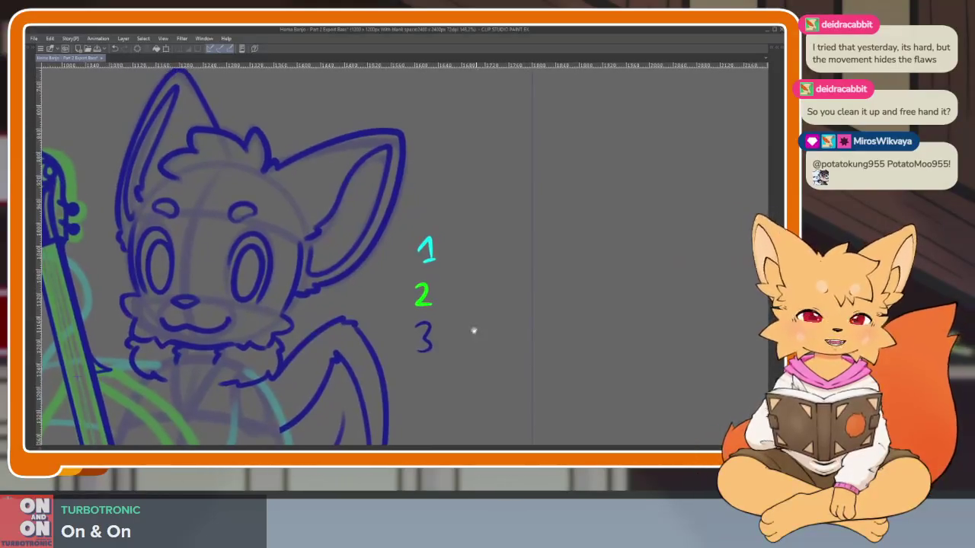
scroll(472, 331, up, 1)
scroll(444, 311, up, 1)
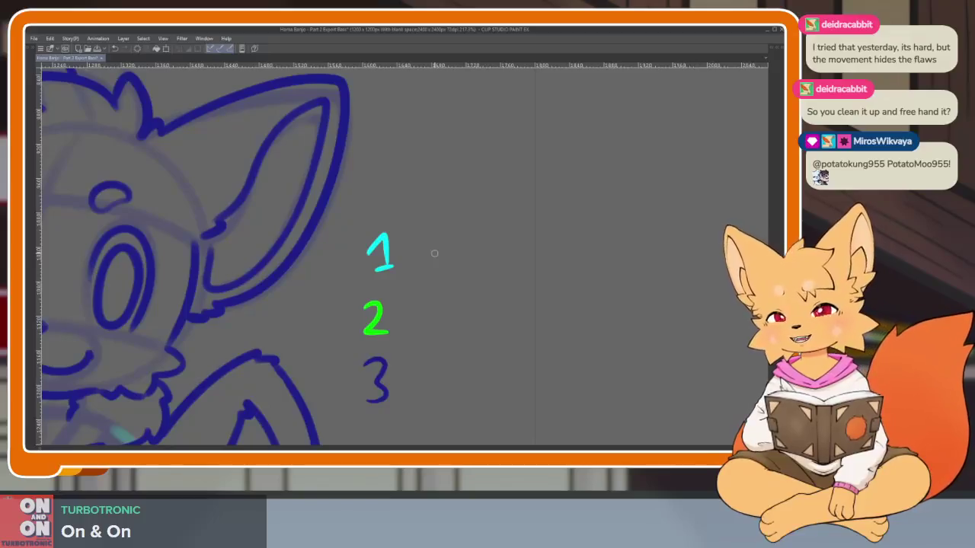
scroll(434, 254, down, 6)
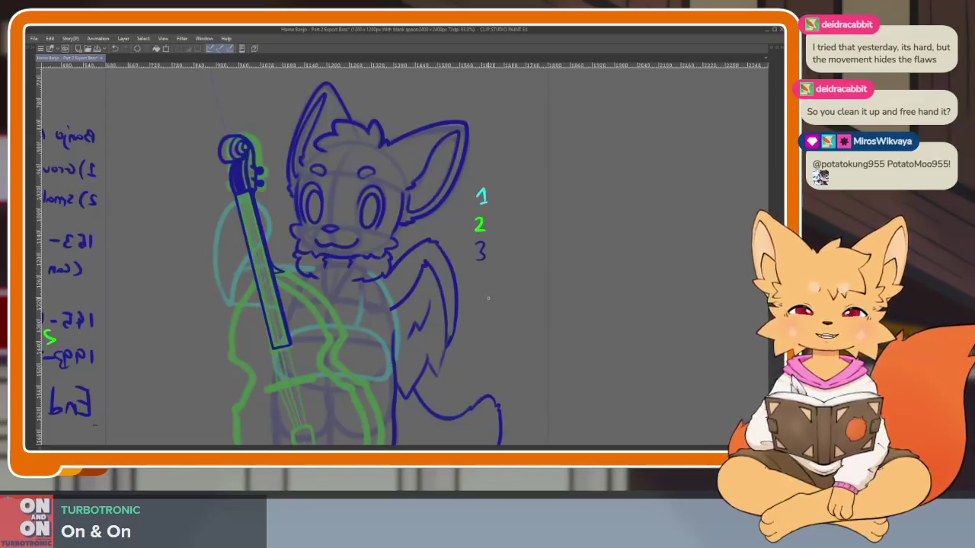
Step: Reset and re-flip the canvas view, then zoom out and pan to frame the whole page
key(ctrl+@)
key(h)
scroll(422, 334, up, 3)
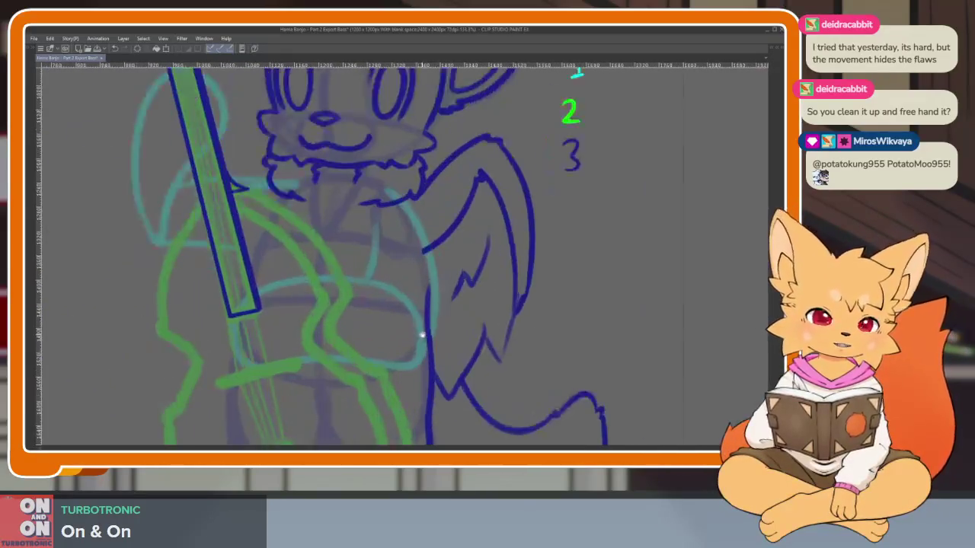
scroll(422, 334, down, 3)
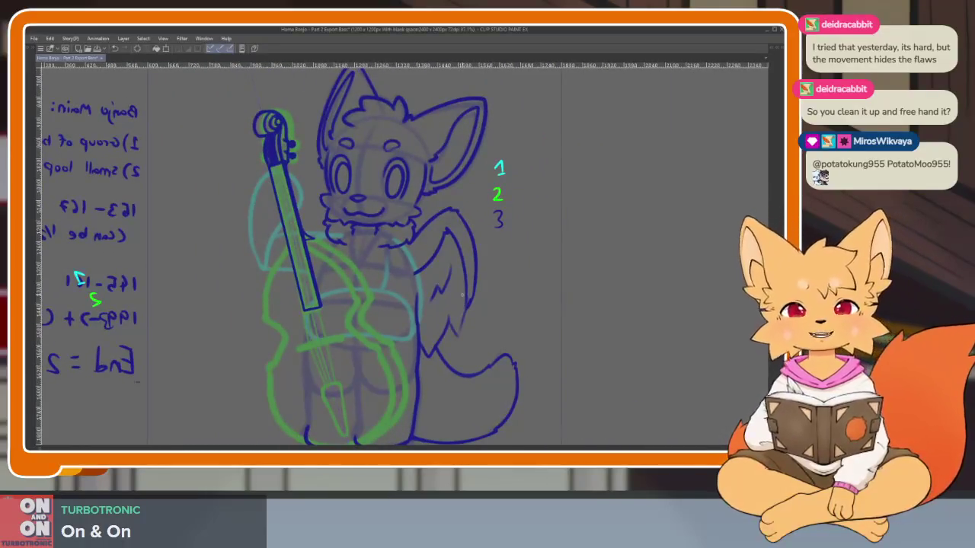
scroll(461, 295, down, 1)
scroll(516, 335, down, 1)
scroll(503, 311, down, 2)
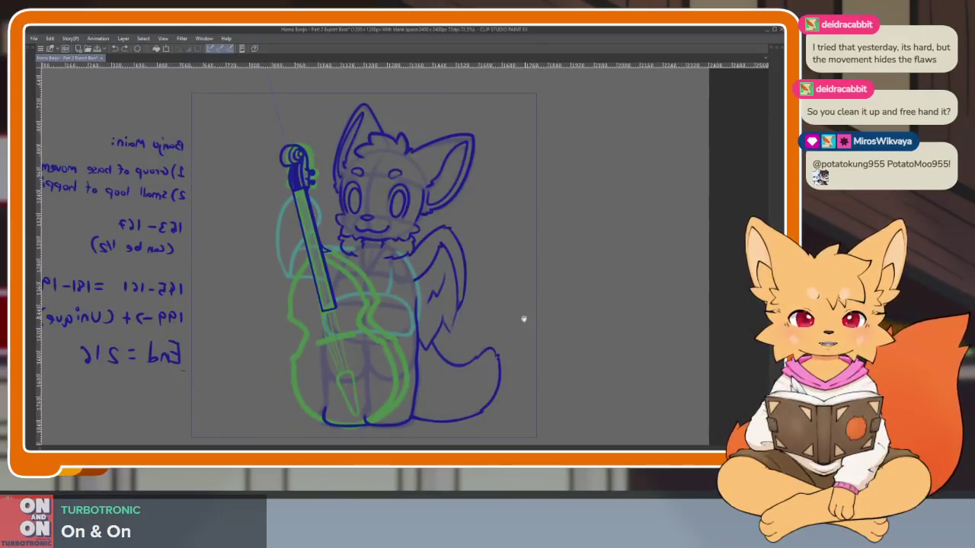
drag(524, 319, 523, 305)
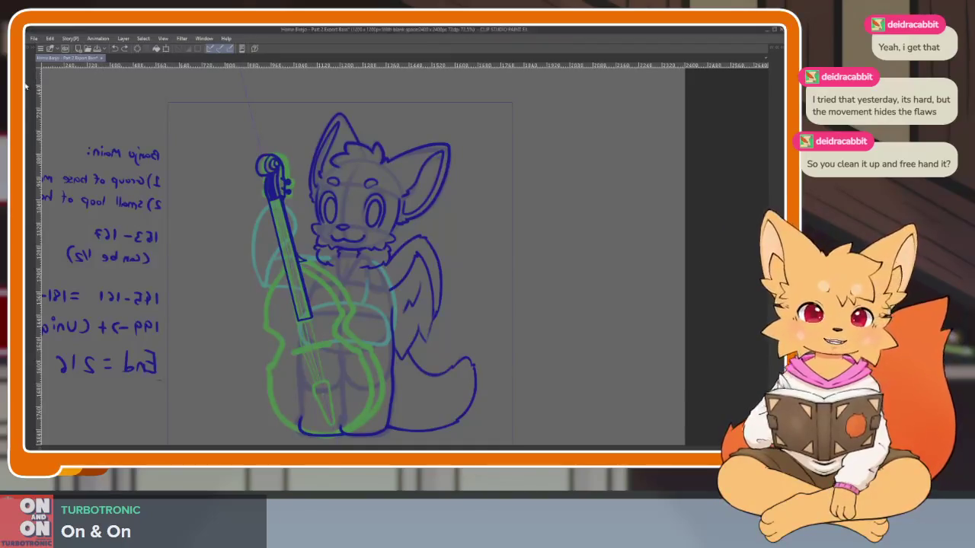
click(34, 38)
Step: Open the Extract file through File > Open
click(44, 68)
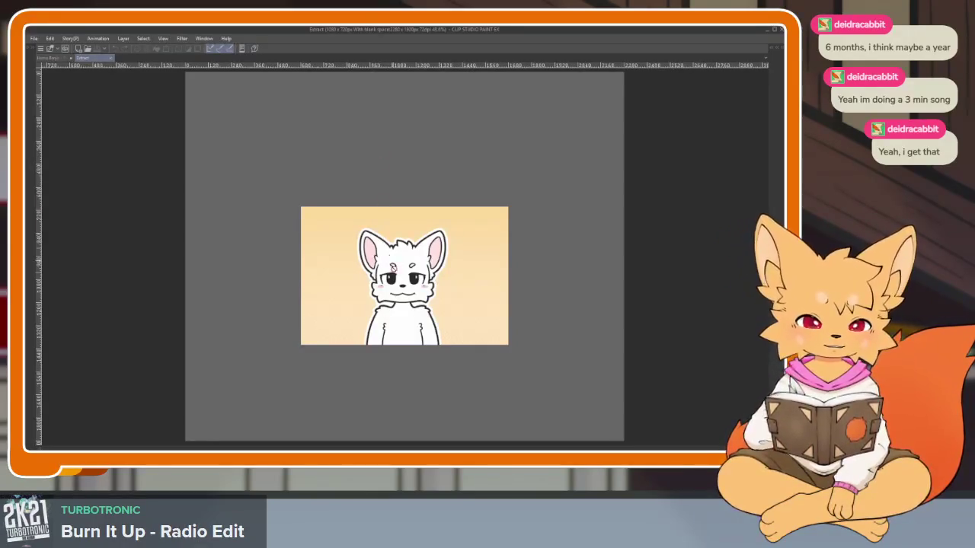
Step: Zoom in on the white fox and render the Extract animation's playback range for preview
scroll(393, 302, up, 2)
scroll(392, 302, up, 4)
scroll(392, 303, up, 1)
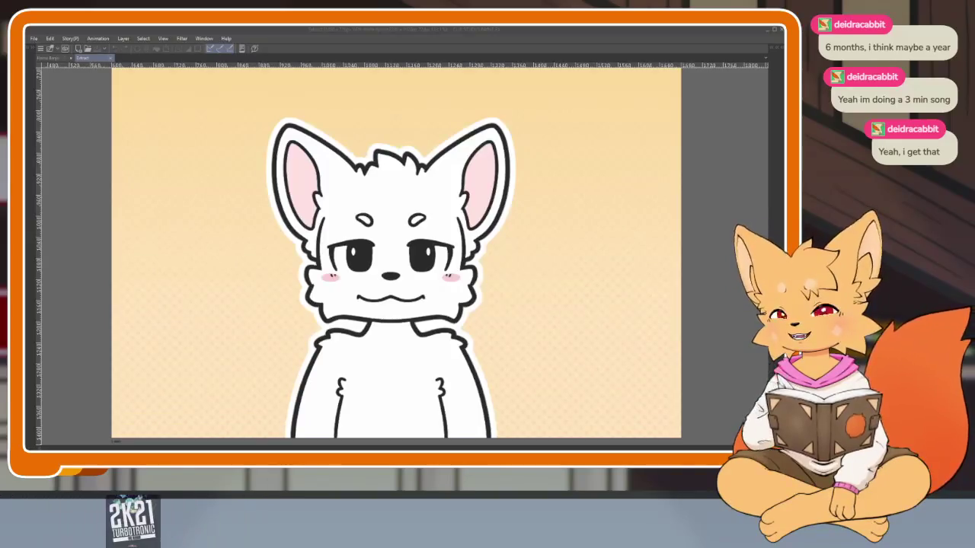
click(396, 32)
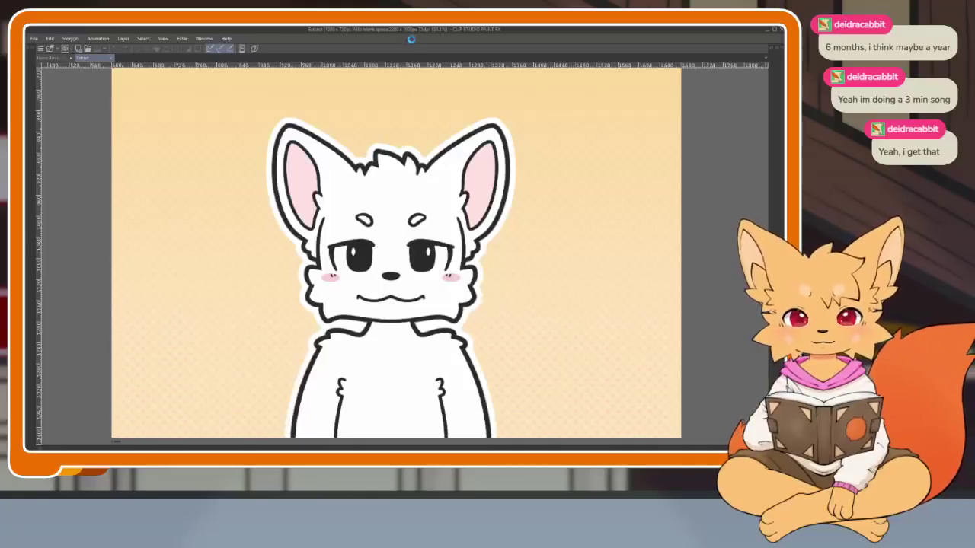
key(ctrl+s)
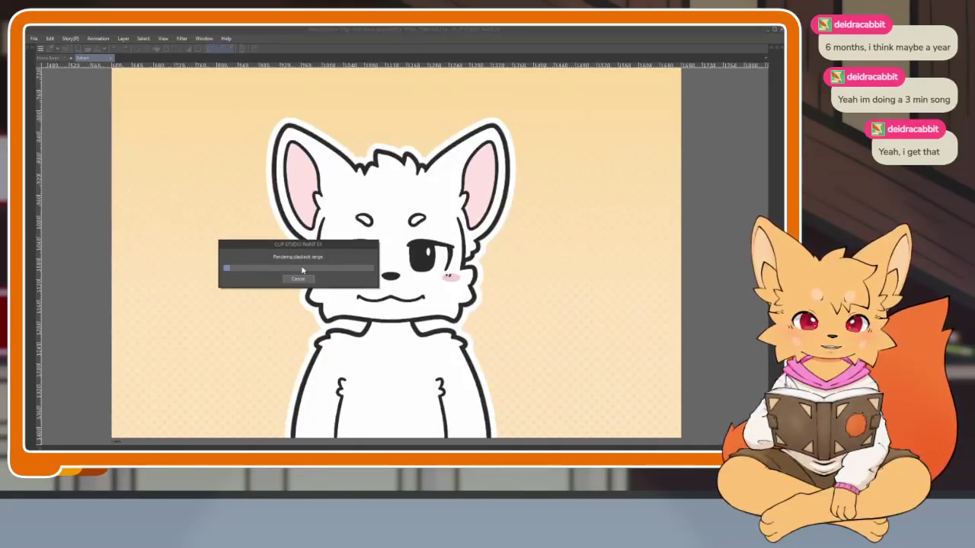
key(Tab)
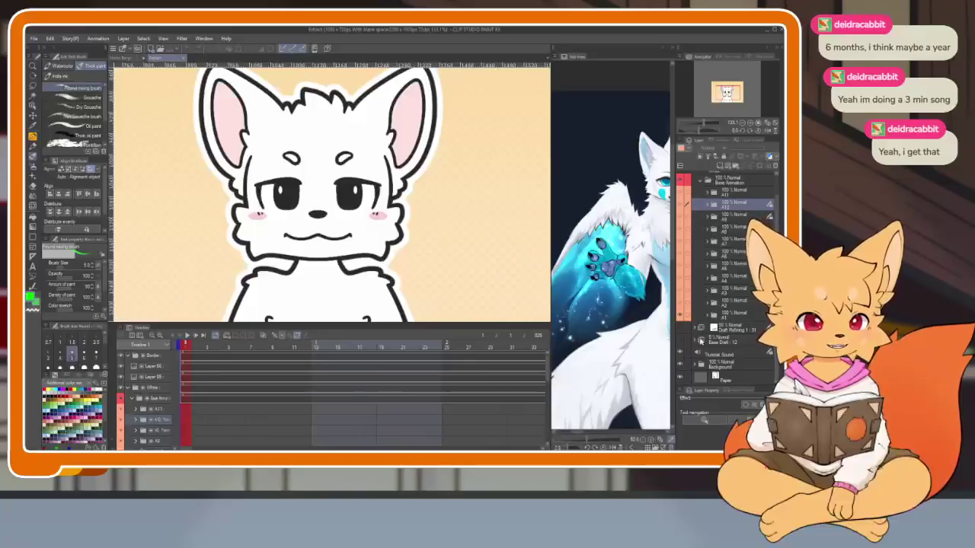
Step: Select the Trumpet Sound layer and Operation tool, hide palettes, and play the animation
click(725, 355)
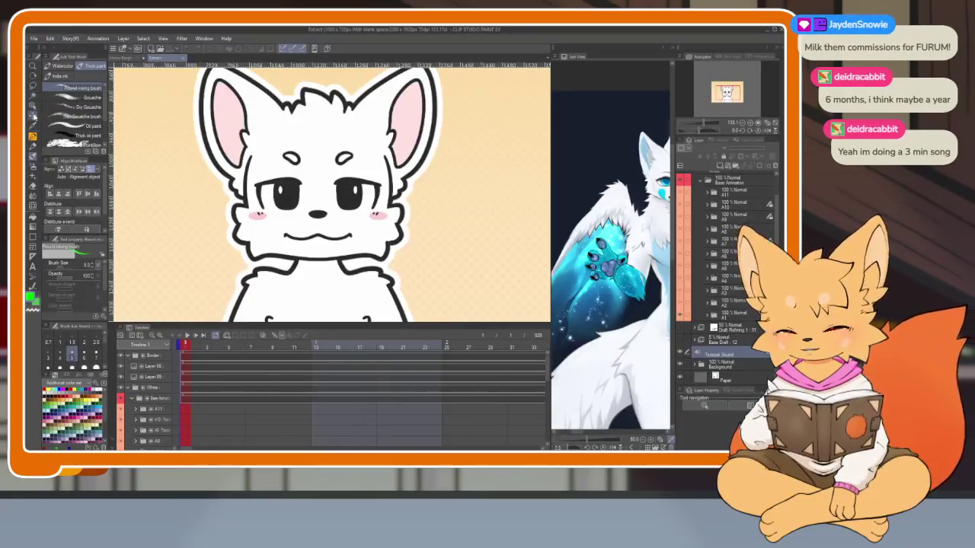
click(33, 106)
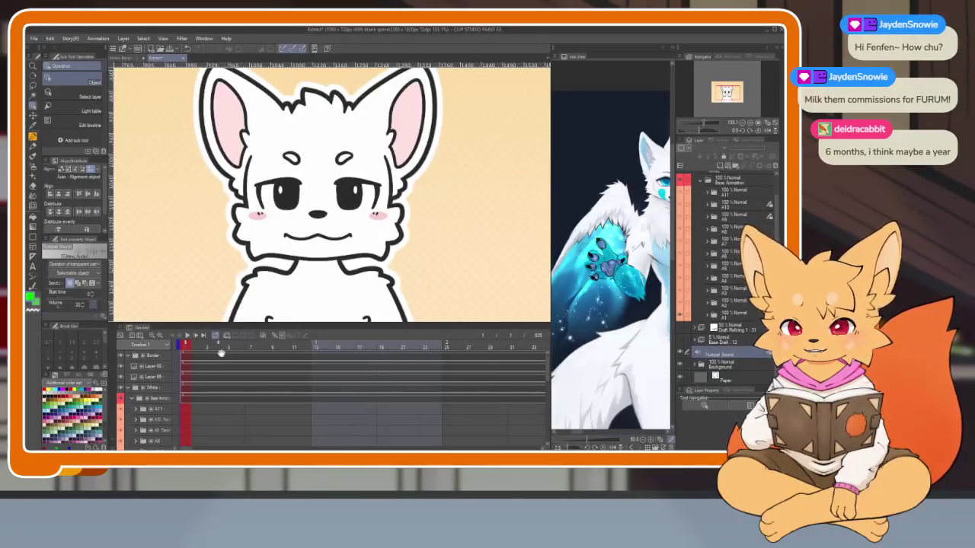
key(Tab)
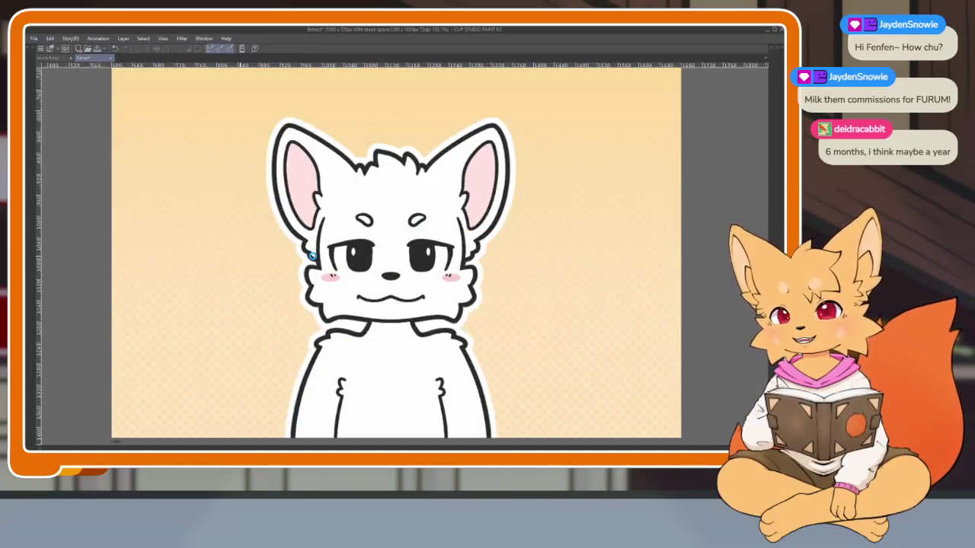
key(space)
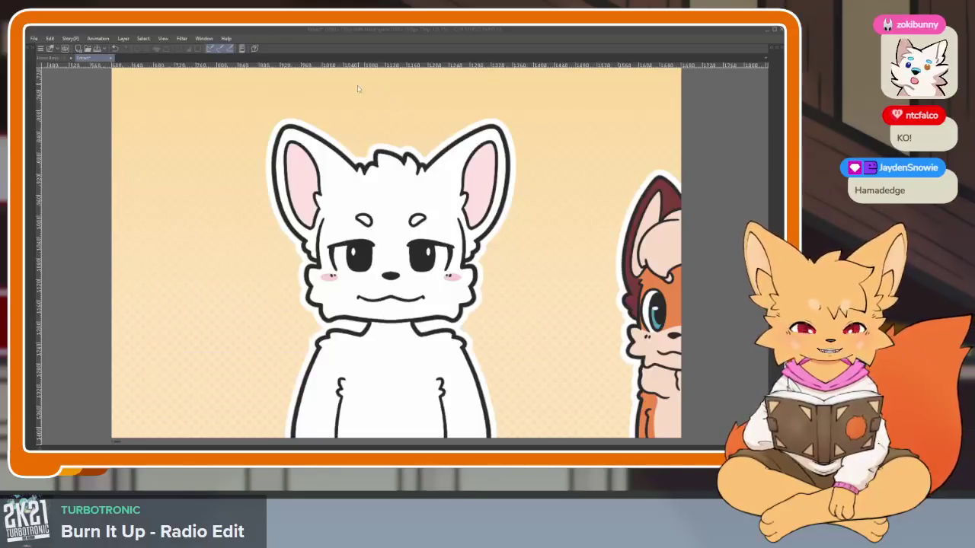
Step: Close the Extract document, choosing Do Not Save
click(111, 58)
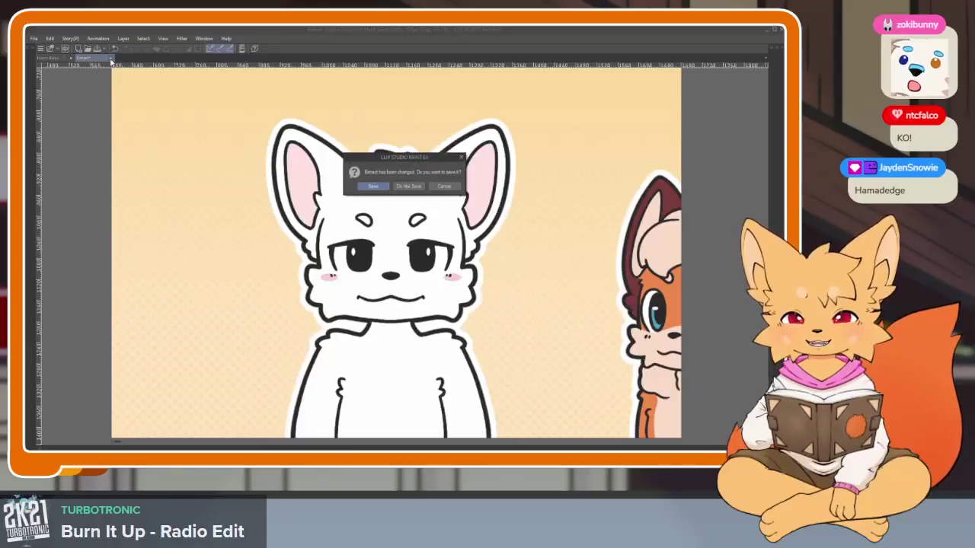
click(413, 190)
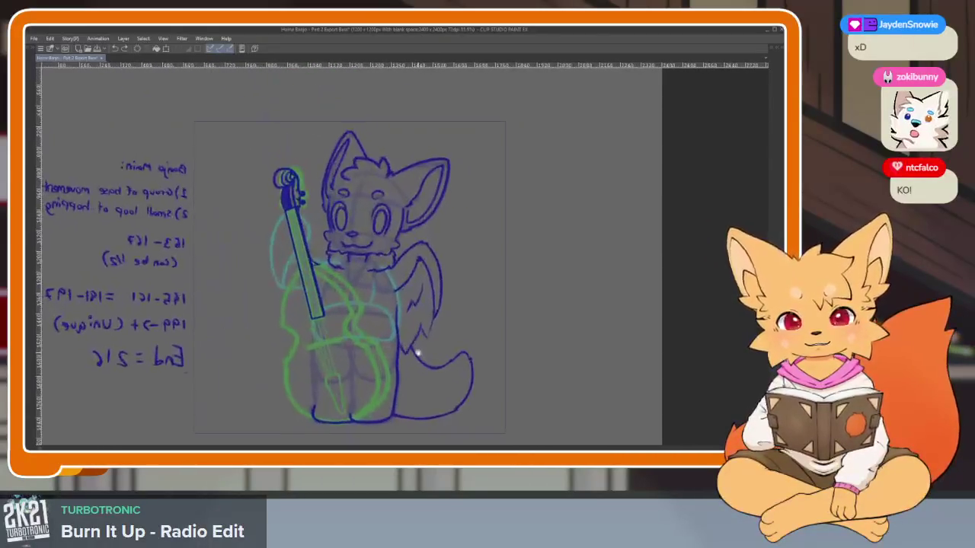
Step: Zoom onto the bass neck, hide the palettes, and ink the first mirrored body curve
scroll(348, 350, up, 3)
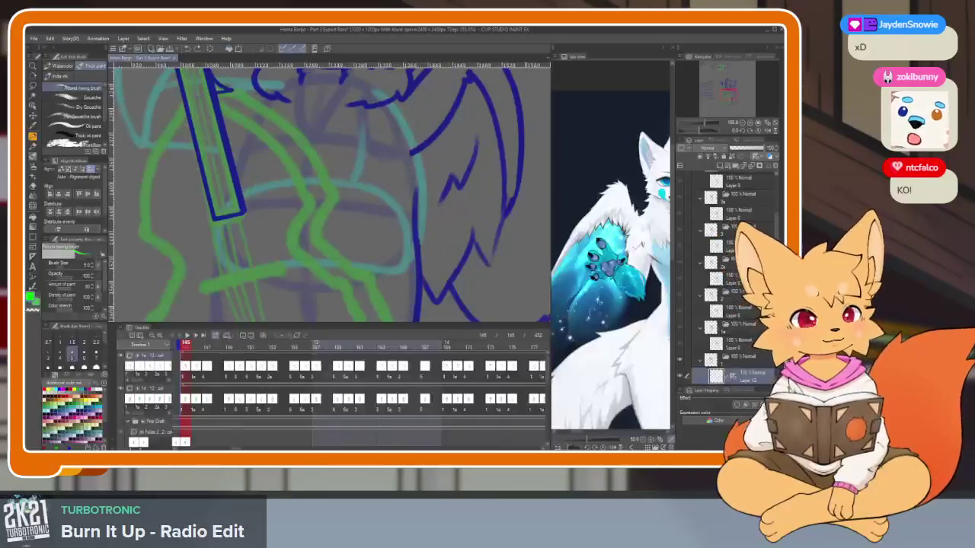
scroll(348, 358, up, 3)
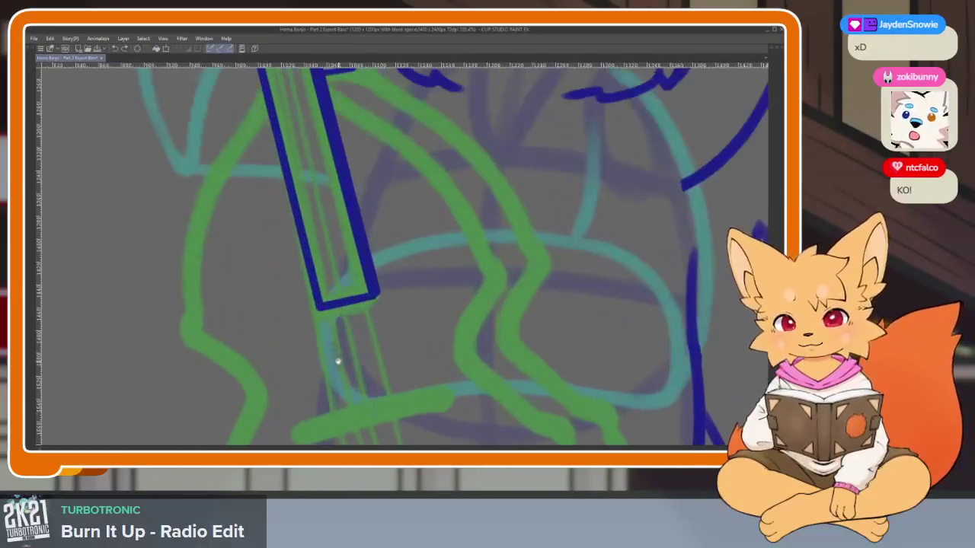
scroll(352, 360, down, 1)
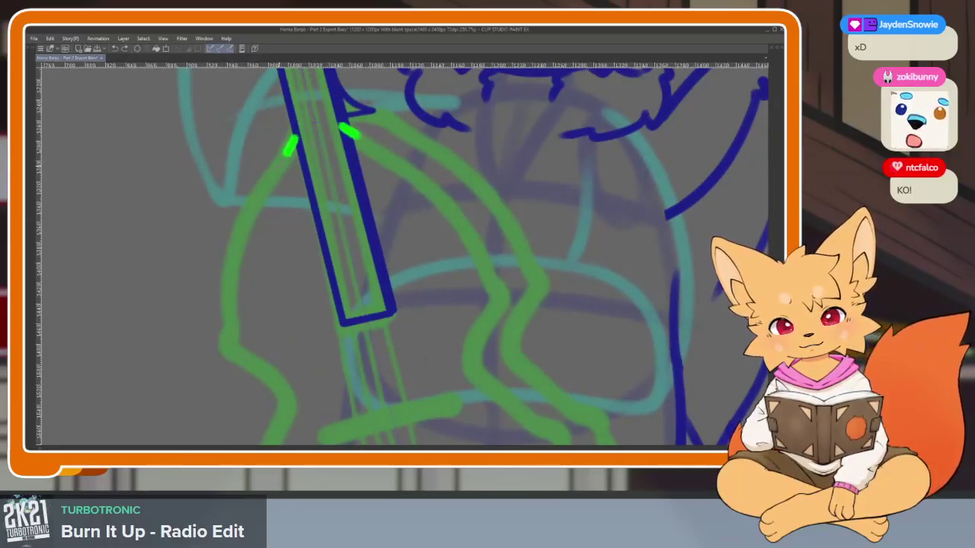
key(Tab)
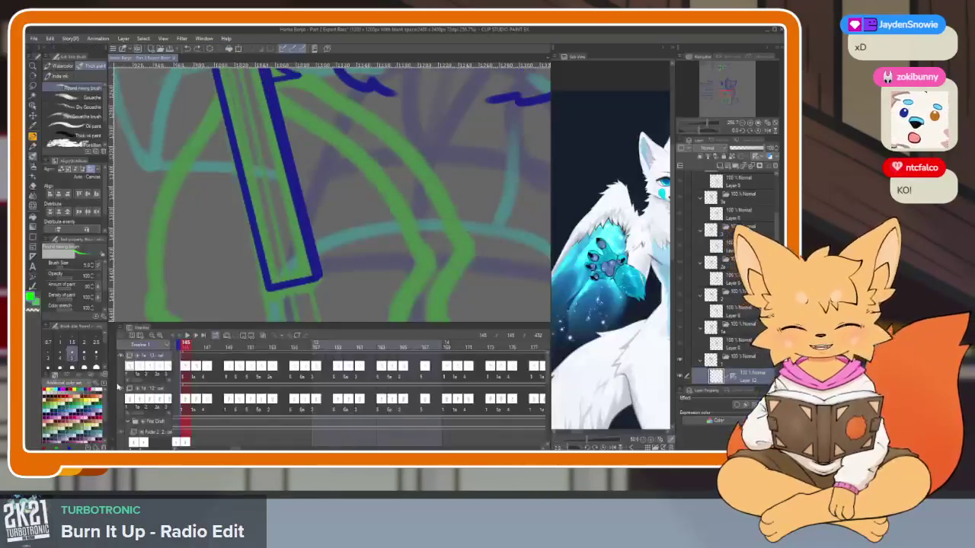
key(Tab)
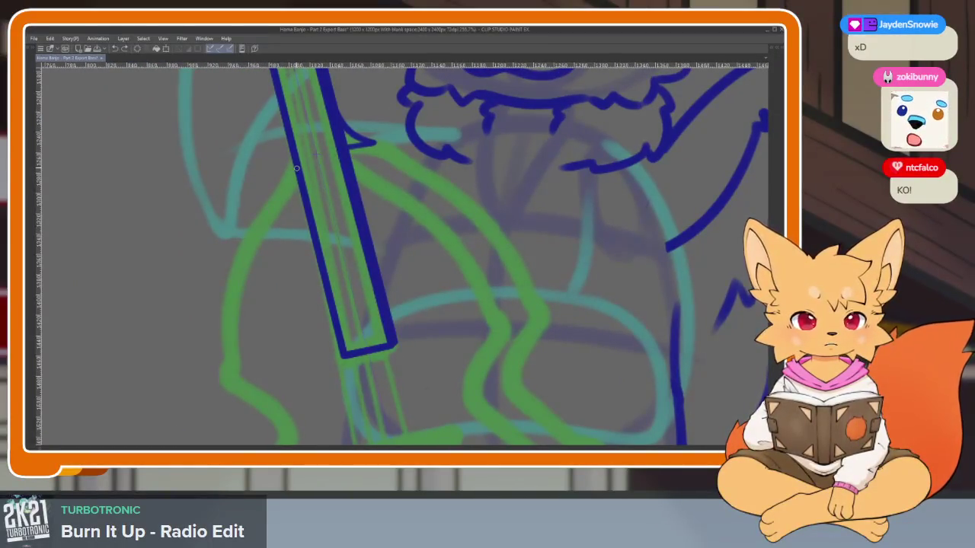
drag(297, 169, 226, 381)
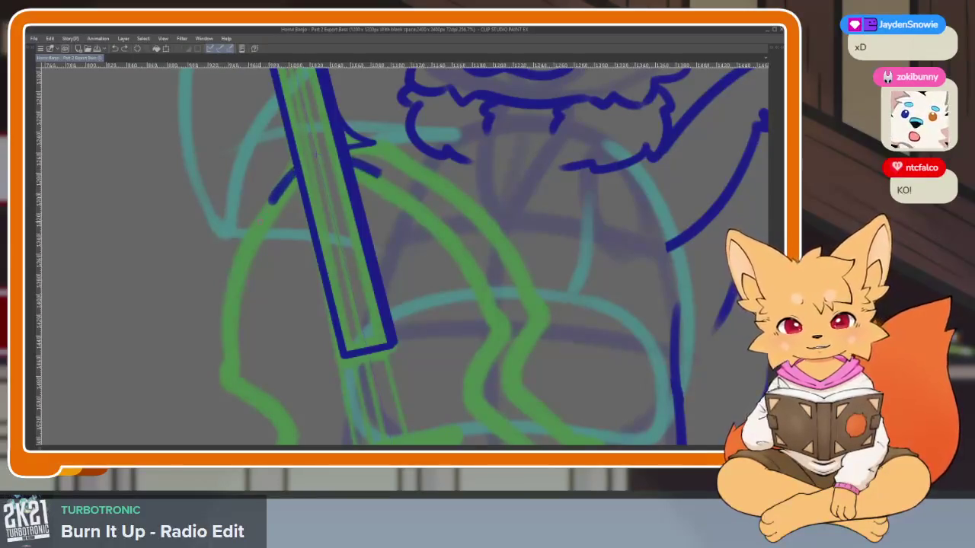
Step: Ink mirrored dark blue waist curves over the green rough on both sides of the bass
drag(391, 404, 369, 347)
scroll(369, 348, down, 3)
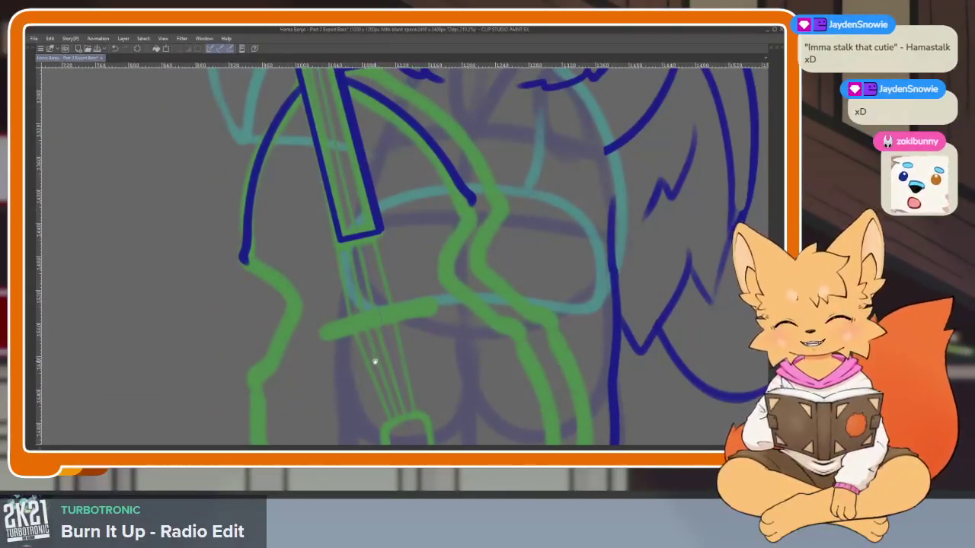
scroll(371, 362, up, 2)
scroll(357, 371, up, 2)
scroll(344, 372, up, 2)
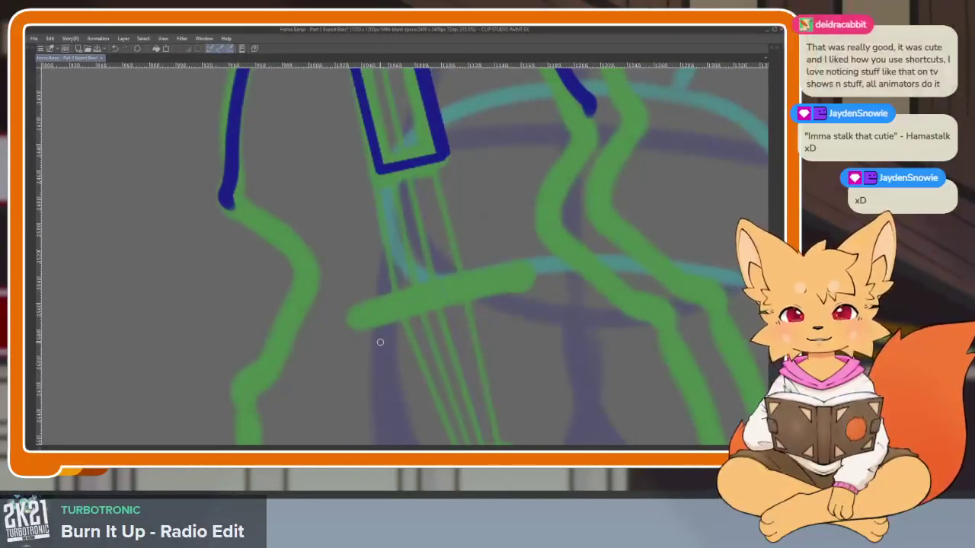
scroll(374, 359, down, 1)
scroll(374, 358, up, 1)
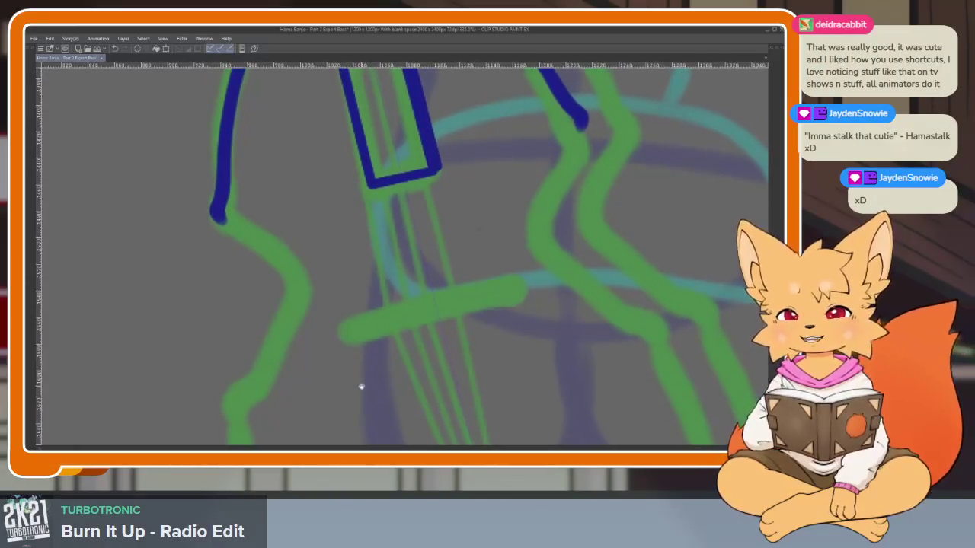
scroll(355, 392, down, 1)
scroll(361, 374, up, 1)
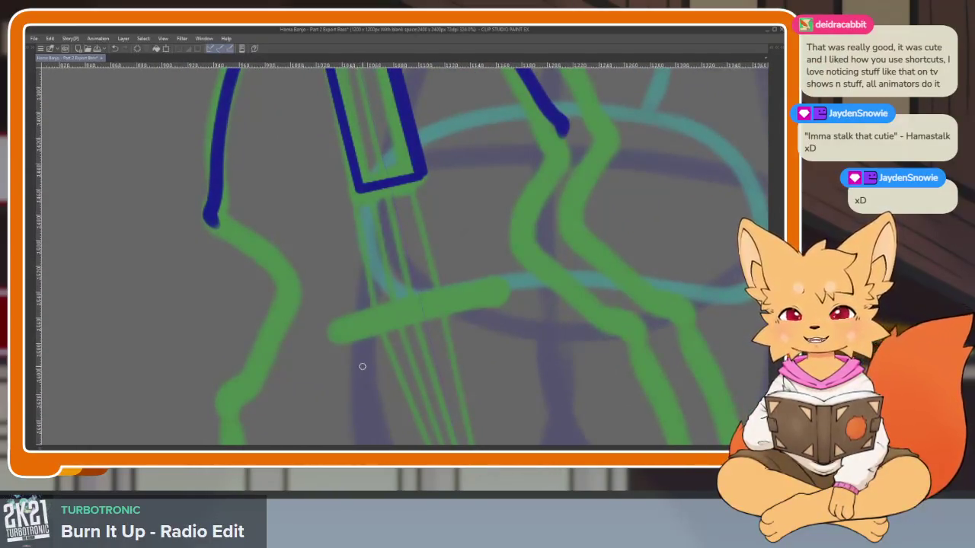
scroll(331, 360, down, 1)
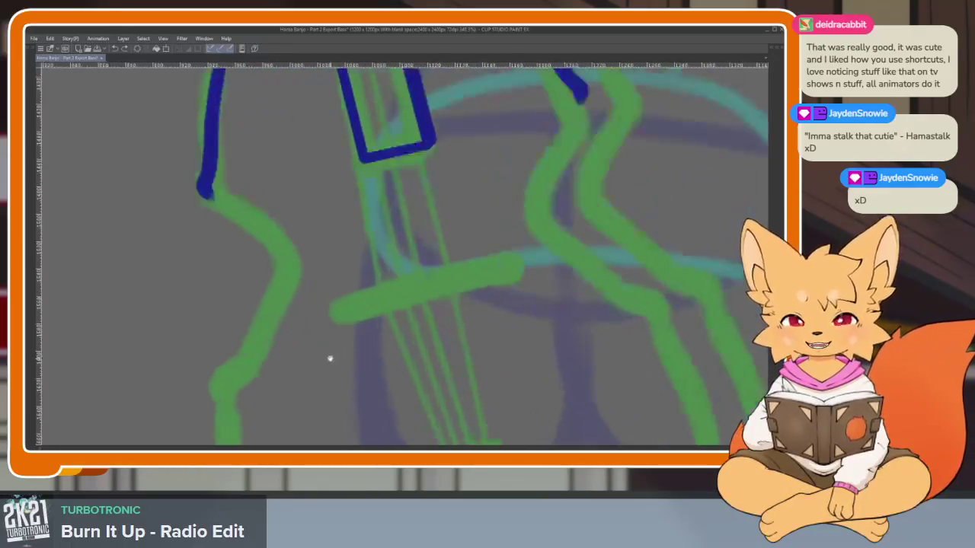
drag(331, 359, 320, 367)
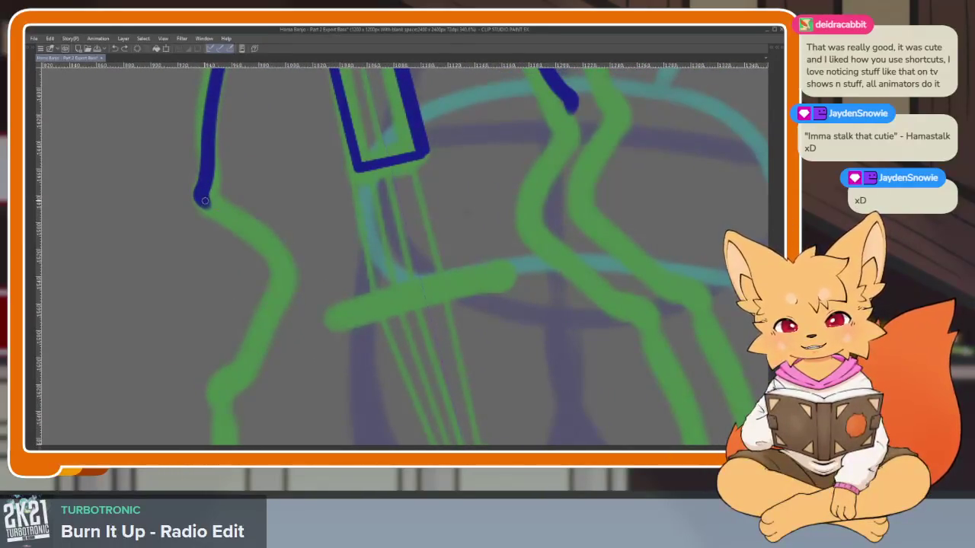
mouse_move(218, 209)
mouse_down()
mouse_move(261, 240)
mouse_move(278, 287)
mouse_move(221, 389)
mouse_up()
Step: Pan and zoom to frame the lower part and bottom of the bass body
scroll(564, 301, down, 5)
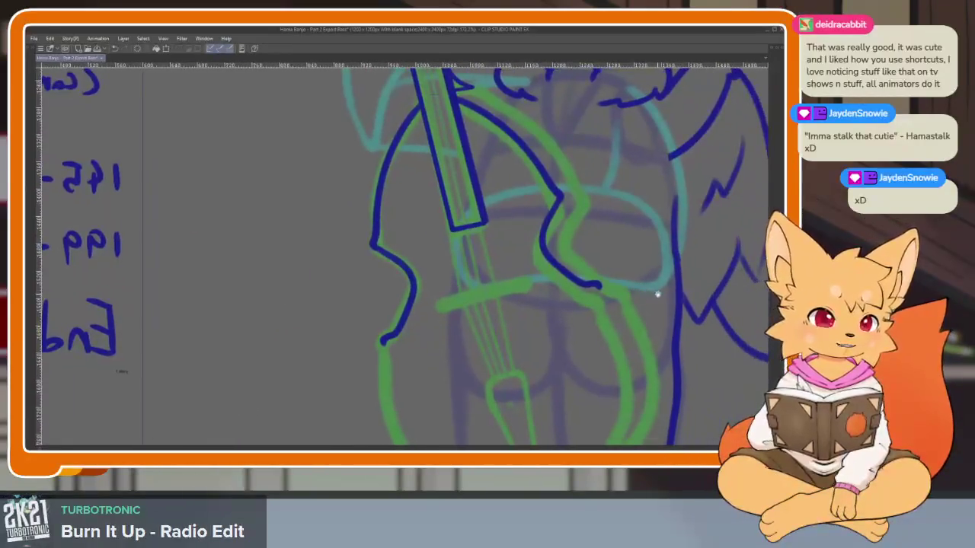
drag(612, 324, 601, 302)
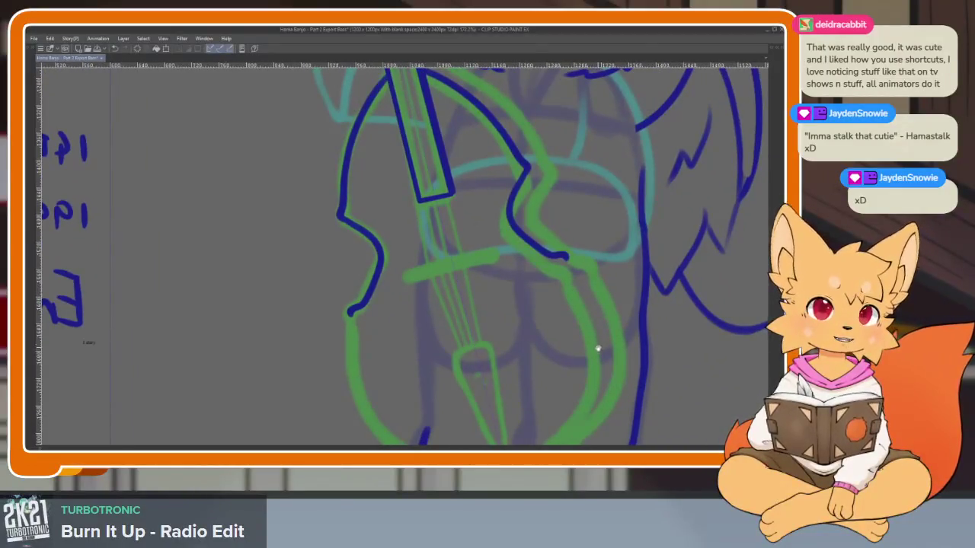
drag(596, 349, 568, 318)
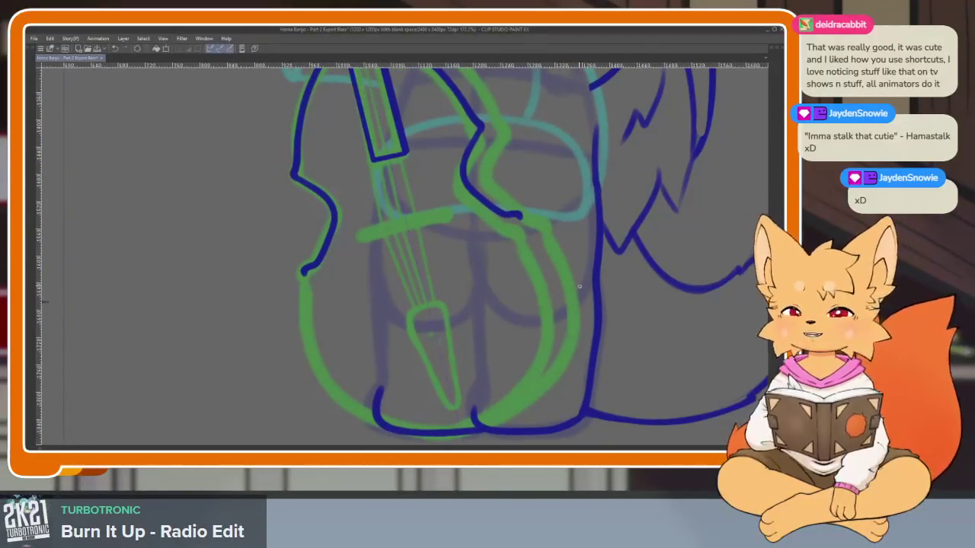
scroll(465, 337, down, 3)
scroll(465, 338, up, 2)
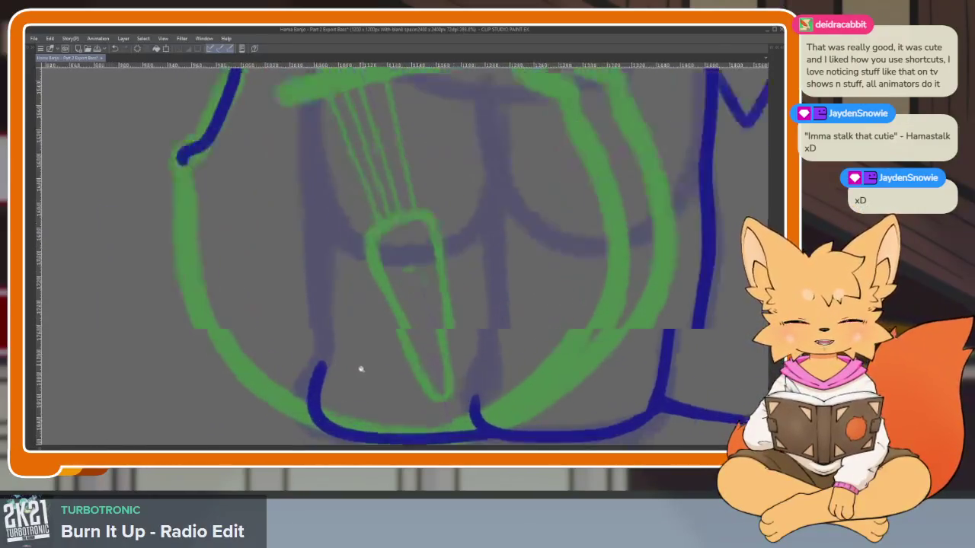
scroll(362, 372, up, 2)
drag(367, 376, 352, 372)
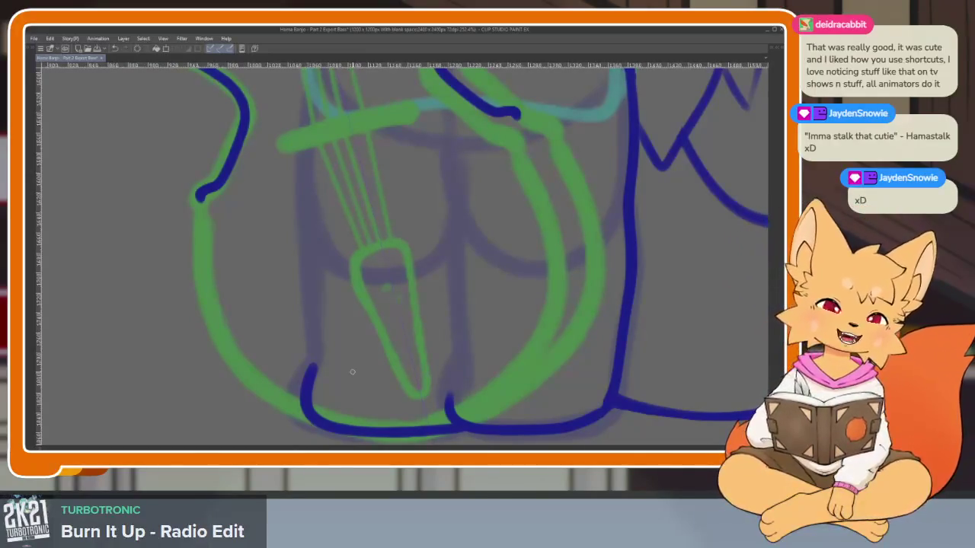
Step: Ink dark blue lines down both sides of the lower bass body over the rough
scroll(350, 373, up, 2)
scroll(351, 380, down, 1)
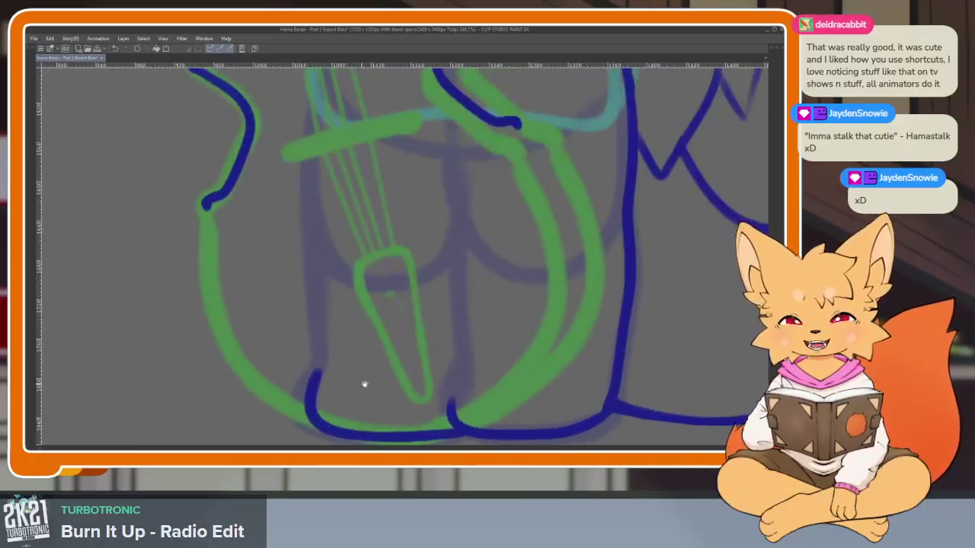
scroll(396, 373, down, 1)
scroll(419, 383, up, 1)
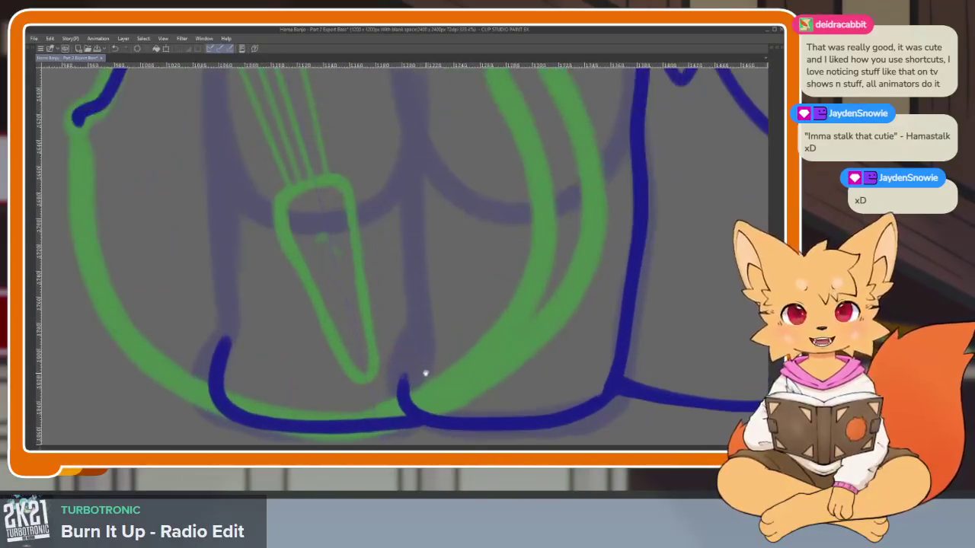
scroll(388, 375, down, 1)
scroll(370, 387, up, 2)
scroll(381, 389, down, 2)
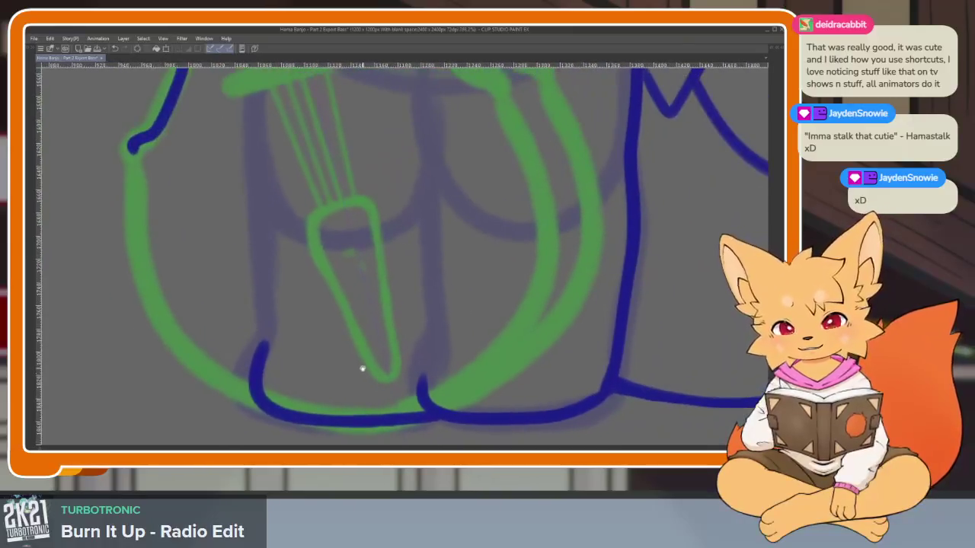
scroll(189, 221, up, 1)
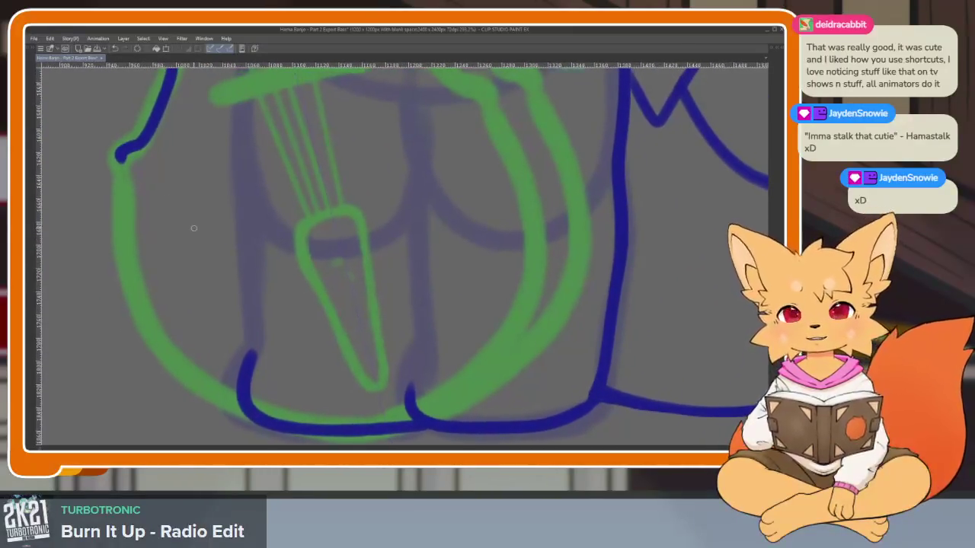
scroll(185, 226, down, 1)
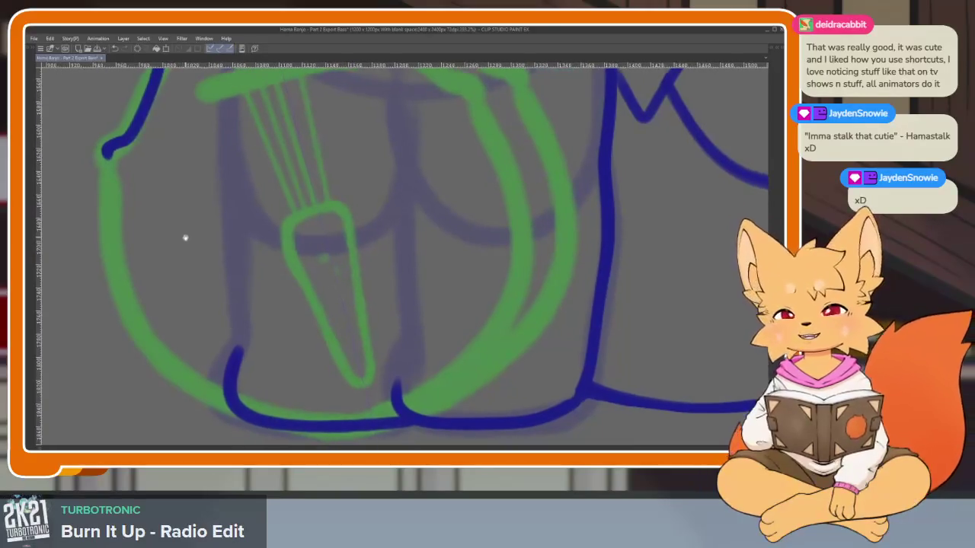
scroll(183, 235, down, 1)
scroll(183, 255, down, 1)
scroll(181, 252, down, 1)
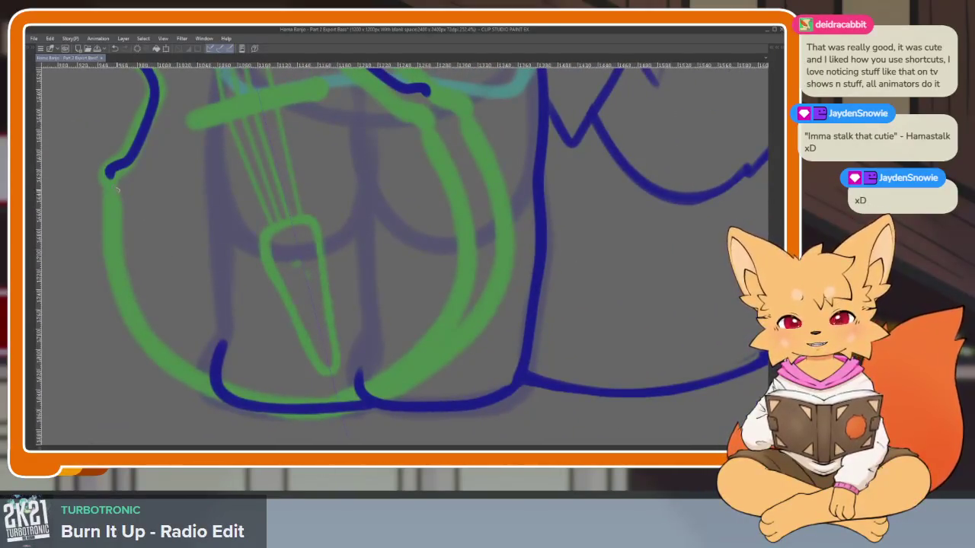
drag(447, 141, 365, 392)
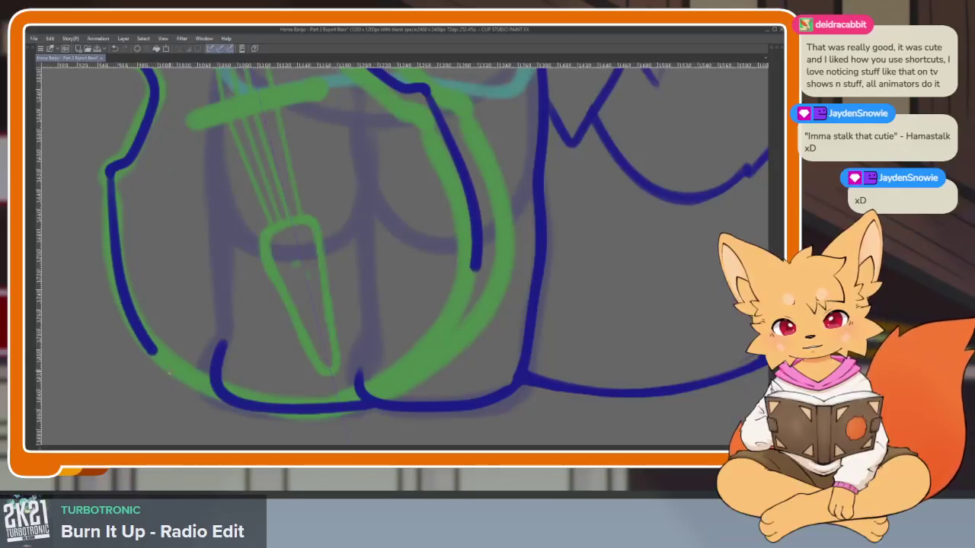
scroll(496, 376, down, 2)
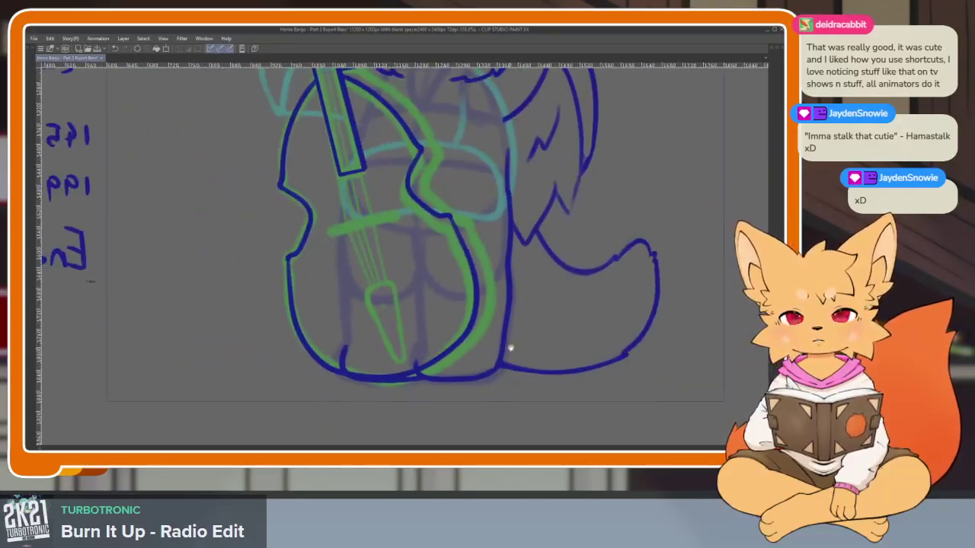
scroll(497, 344, down, 2)
scroll(496, 344, up, 1)
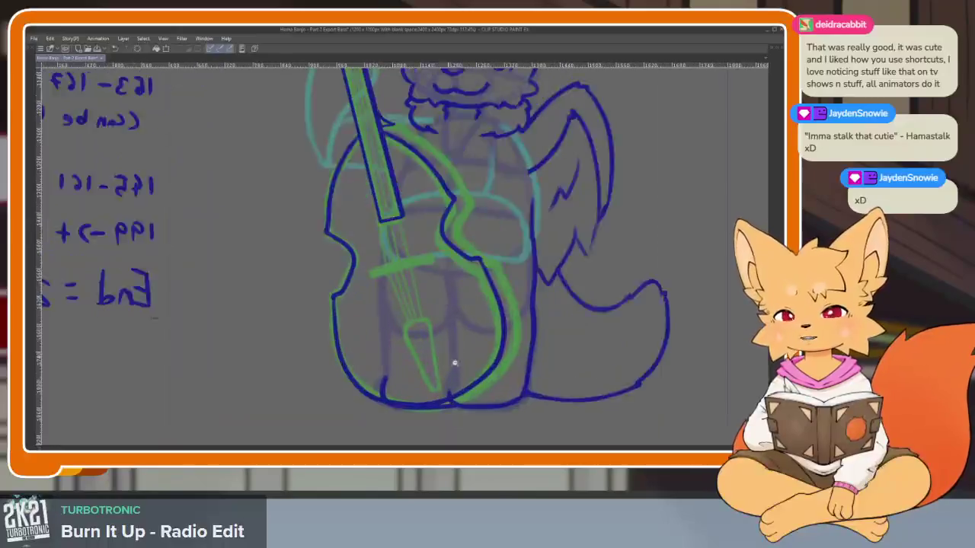
scroll(497, 344, up, 1)
scroll(495, 344, up, 1)
scroll(496, 344, down, 2)
scroll(496, 339, up, 2)
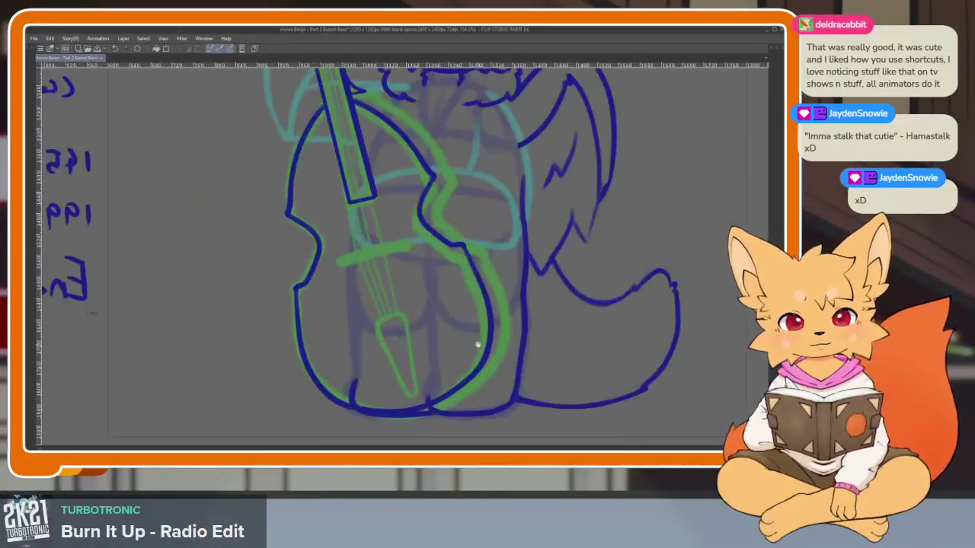
scroll(461, 362, up, 1)
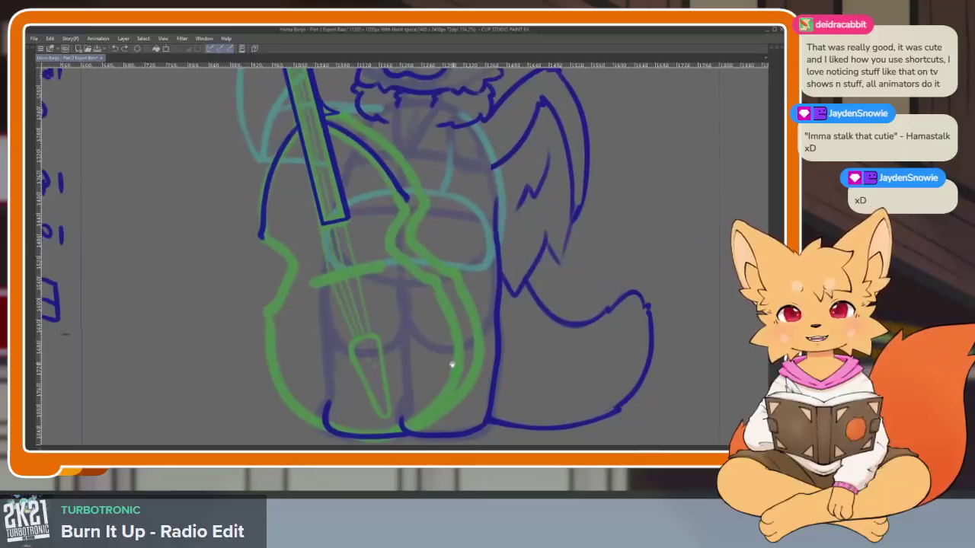
scroll(457, 352, up, 1)
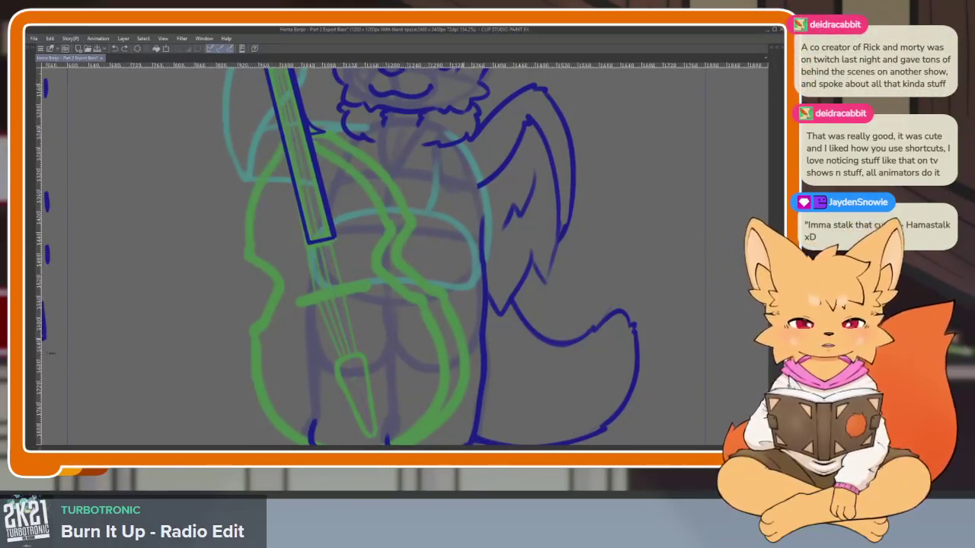
drag(446, 335, 445, 380)
scroll(445, 380, down, 1)
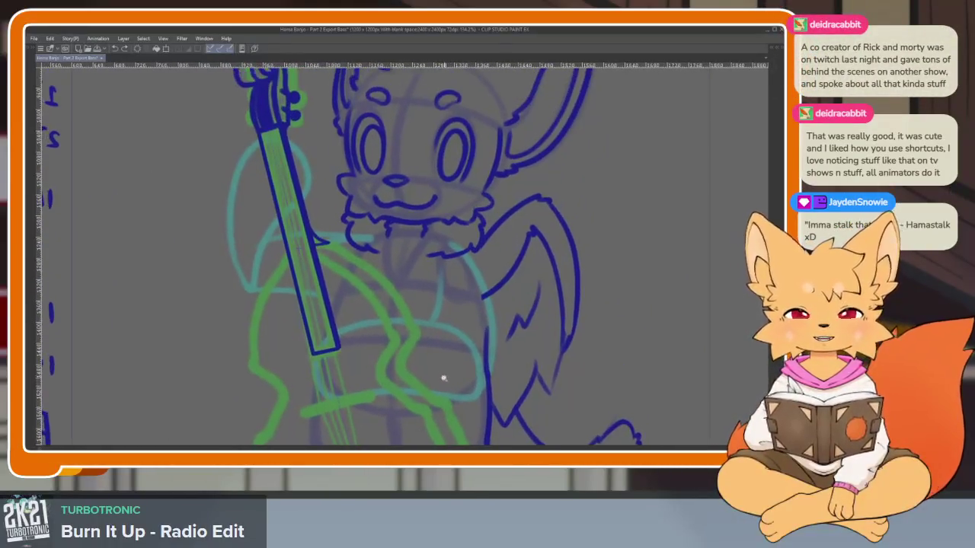
scroll(443, 374, up, 2)
scroll(443, 373, down, 1)
scroll(446, 372, up, 1)
scroll(447, 371, up, 1)
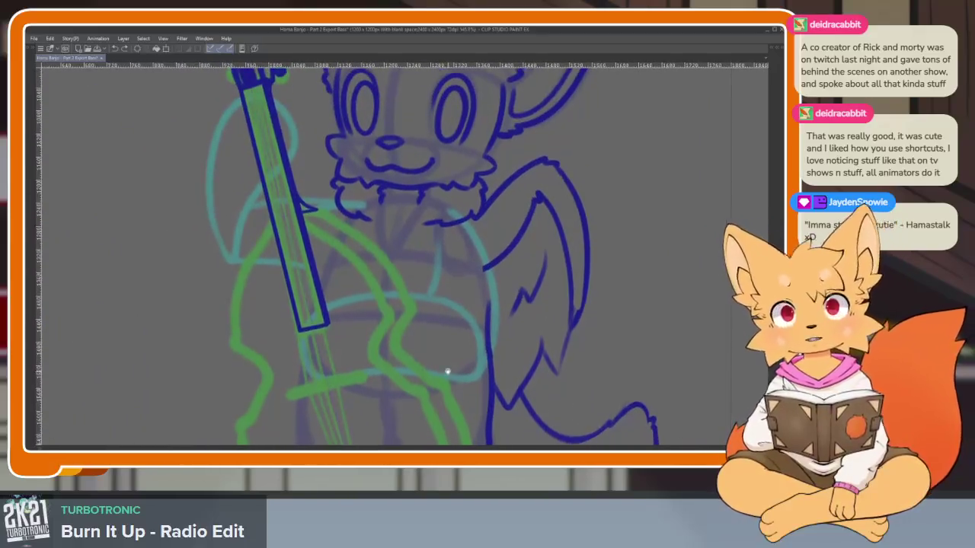
drag(443, 375, 438, 364)
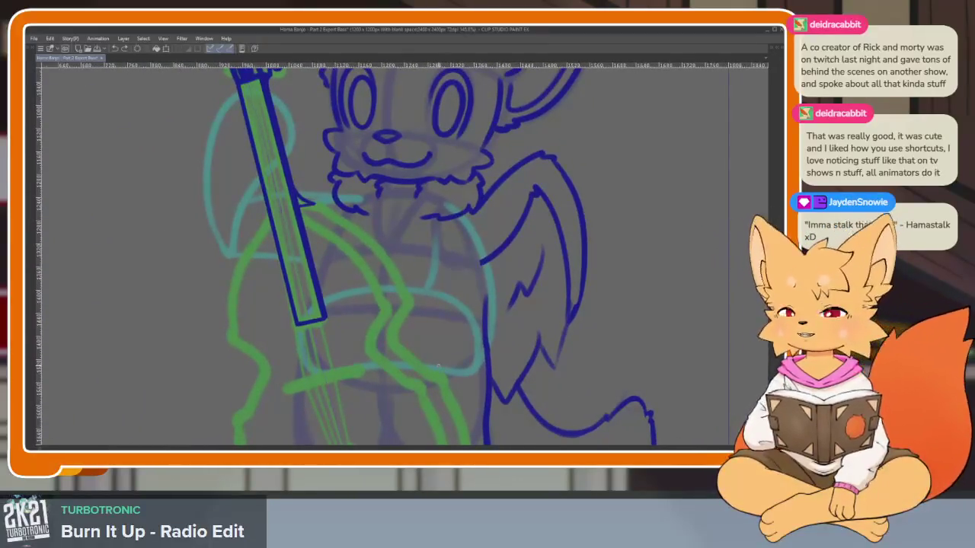
key(h)
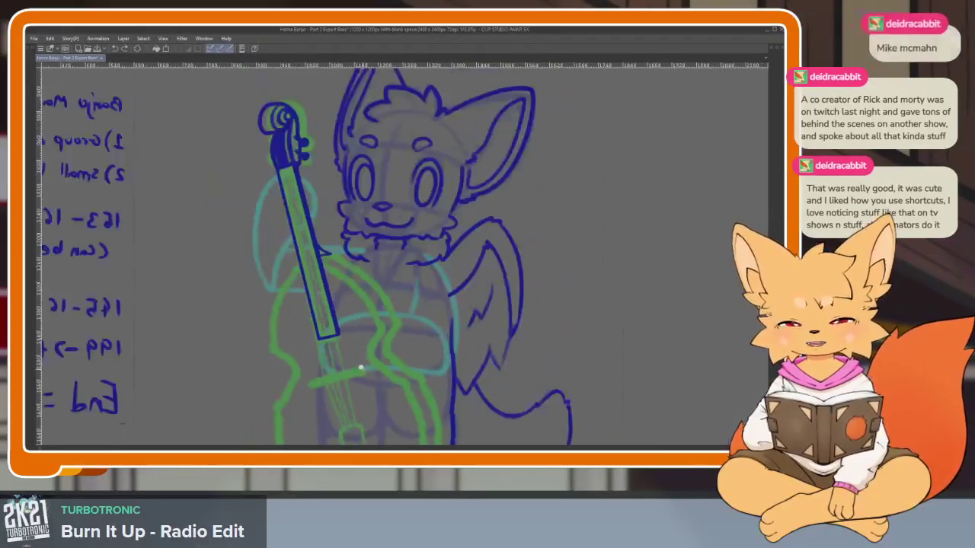
key(h)
scroll(387, 367, up, 1)
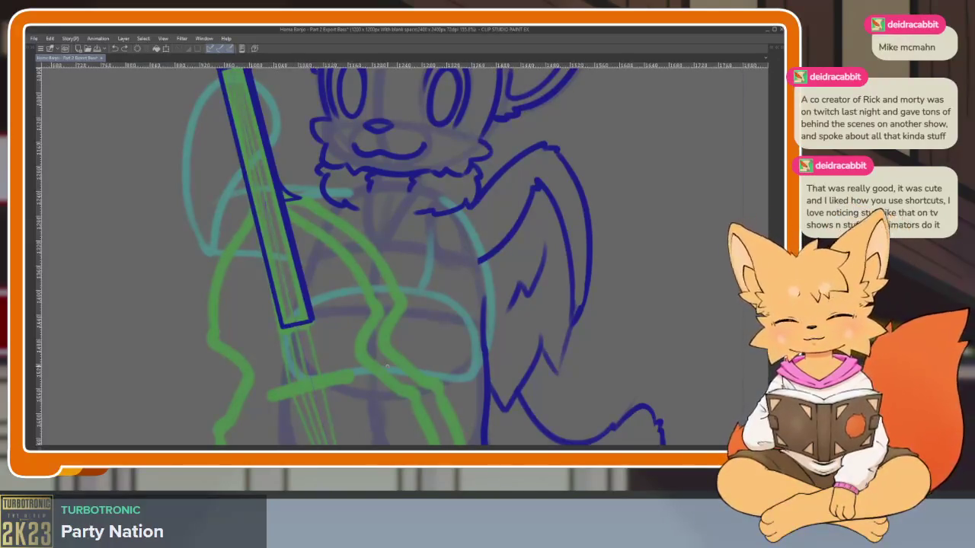
scroll(400, 335, down, 2)
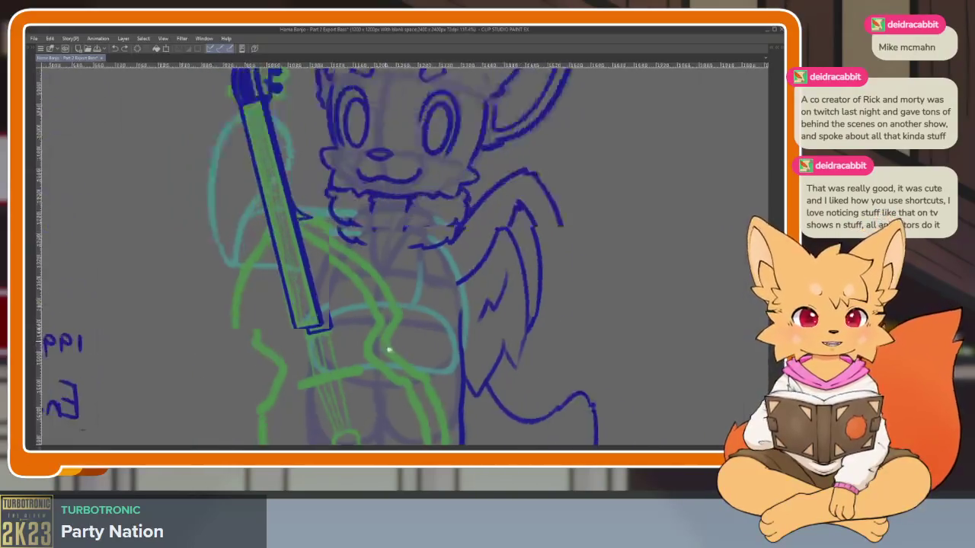
scroll(358, 351, up, 3)
scroll(316, 342, up, 2)
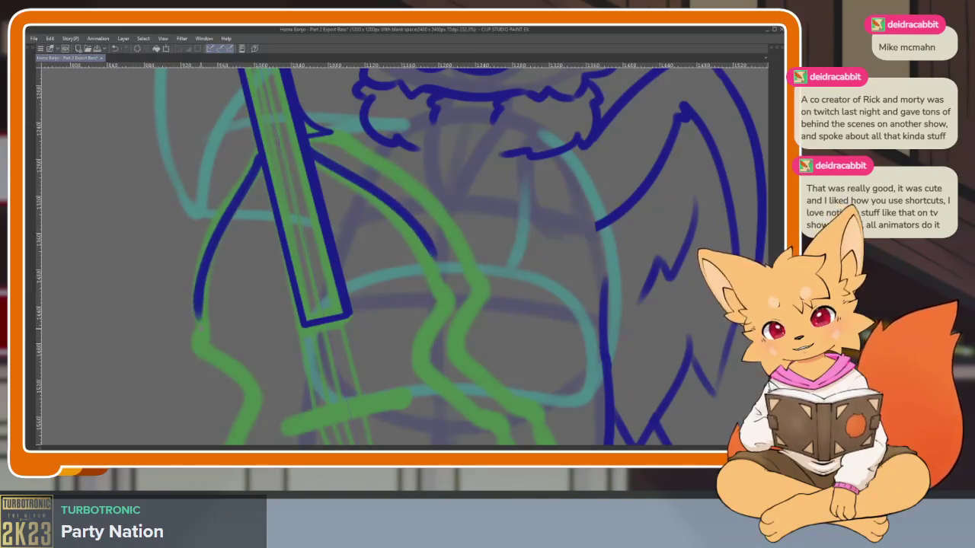
Step: Zoom in and ink the bass body's upper shoulder curves on both sides
scroll(311, 279, up, 1)
scroll(322, 254, up, 1)
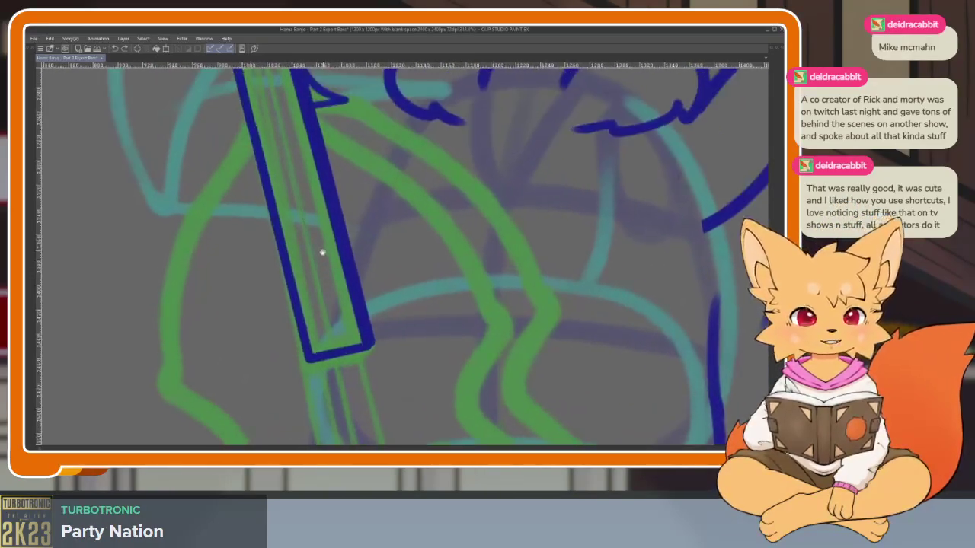
scroll(313, 267, up, 1)
scroll(298, 280, up, 1)
scroll(282, 262, down, 1)
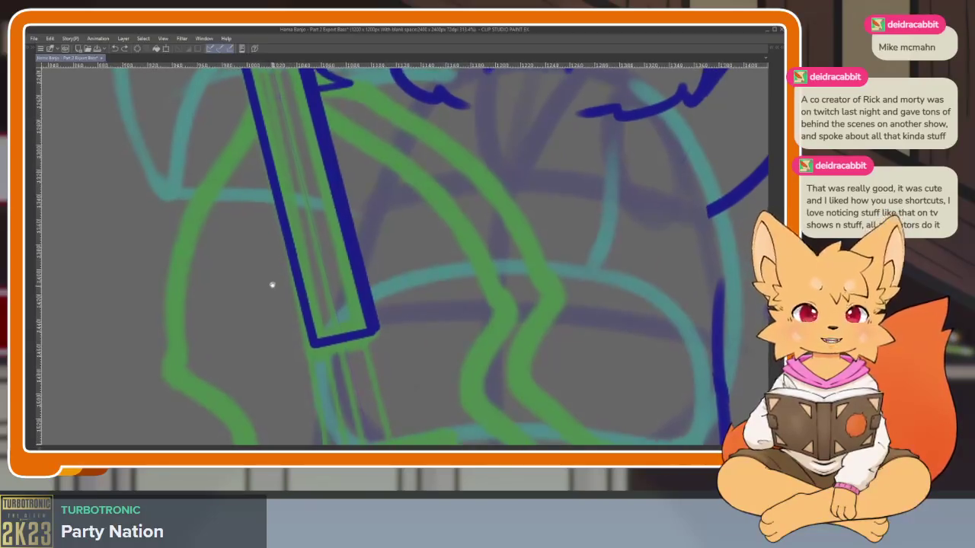
scroll(232, 211, up, 1)
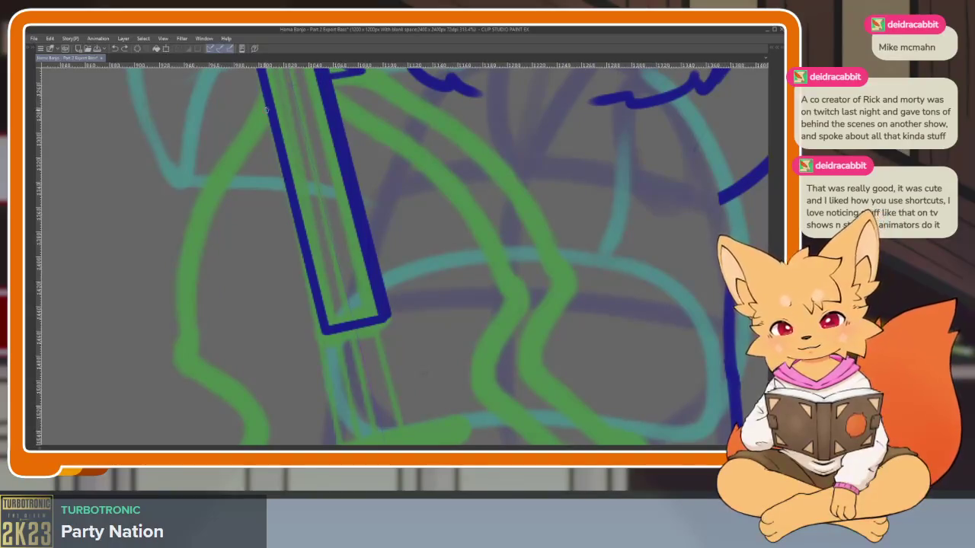
drag(267, 109, 175, 356)
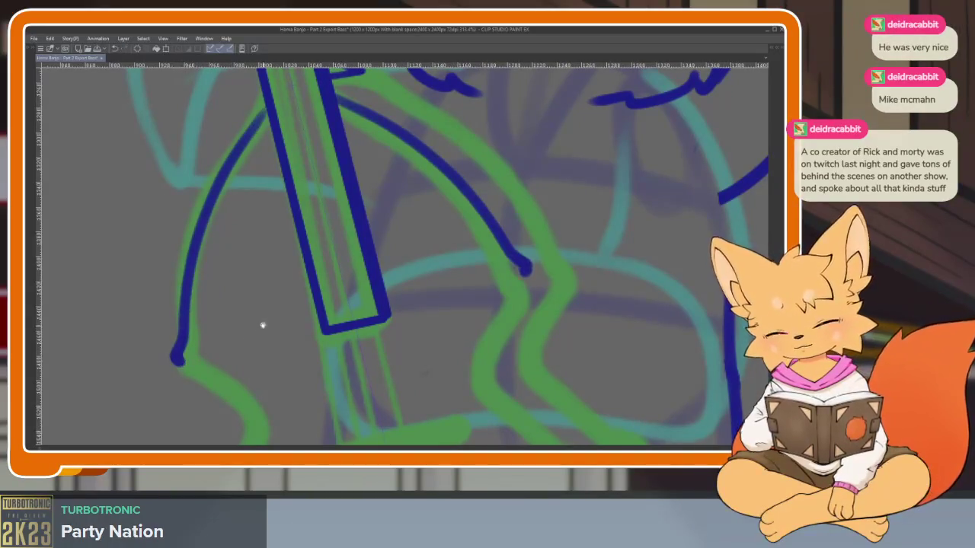
Step: Reframe the view down toward the bass body's waist
scroll(228, 236, down, 1)
scroll(228, 235, down, 1)
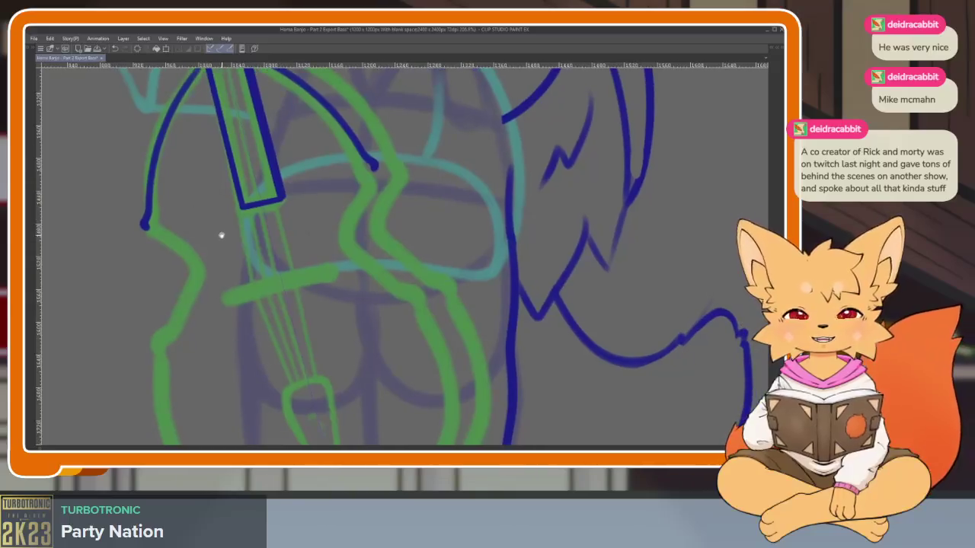
scroll(225, 240, up, 1)
scroll(221, 242, up, 1)
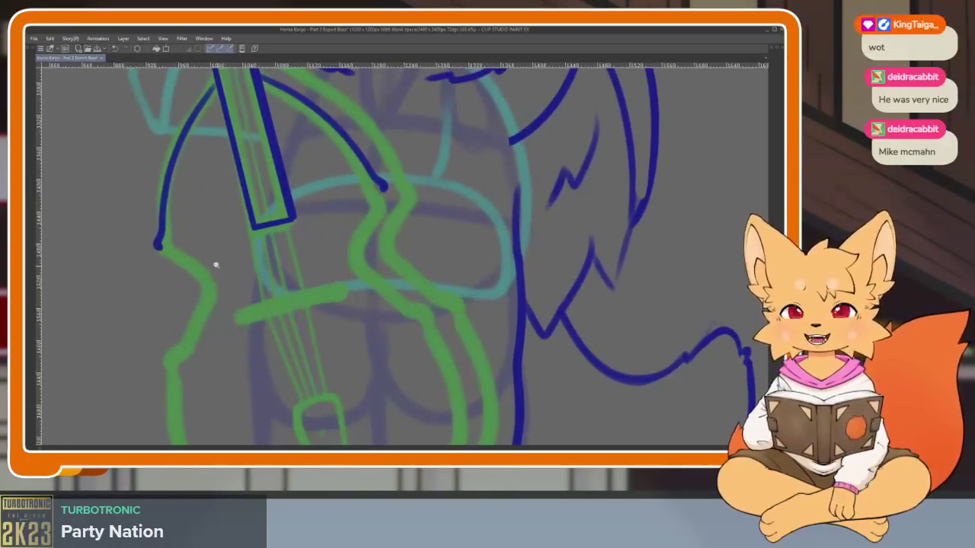
scroll(216, 265, up, 1)
scroll(224, 263, up, 1)
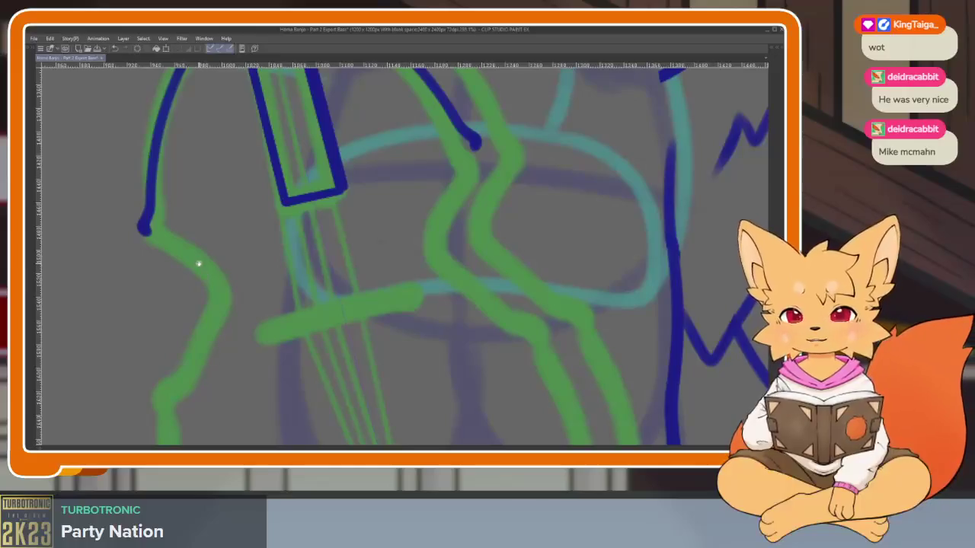
drag(198, 263, 182, 240)
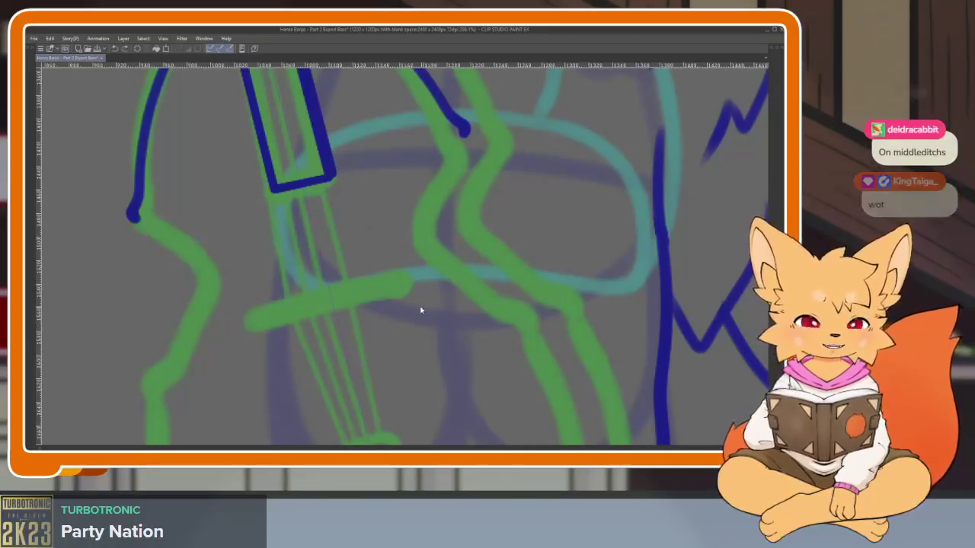
Step: Trace the bass body's left waist curve and right inner curve in dark blue
scroll(378, 338, down, 1)
scroll(368, 357, down, 1)
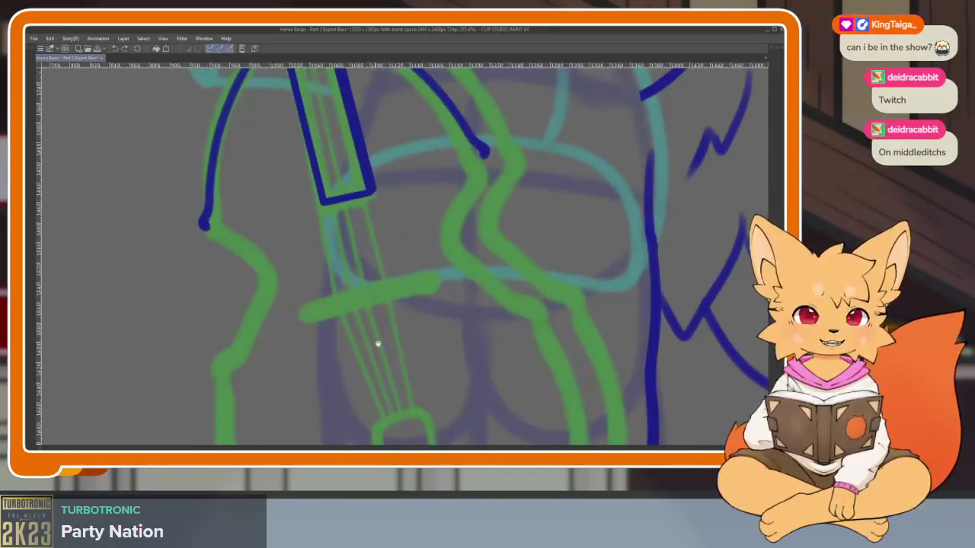
scroll(378, 344, down, 1)
scroll(361, 353, down, 1)
scroll(337, 350, down, 1)
scroll(348, 343, down, 1)
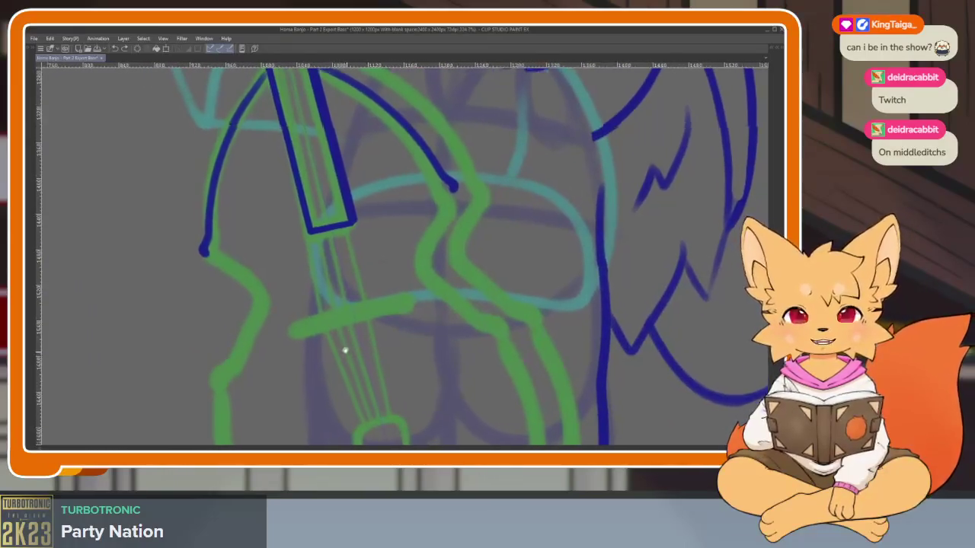
scroll(345, 350, up, 1)
scroll(344, 341, up, 1)
scroll(344, 342, up, 1)
scroll(279, 366, up, 1)
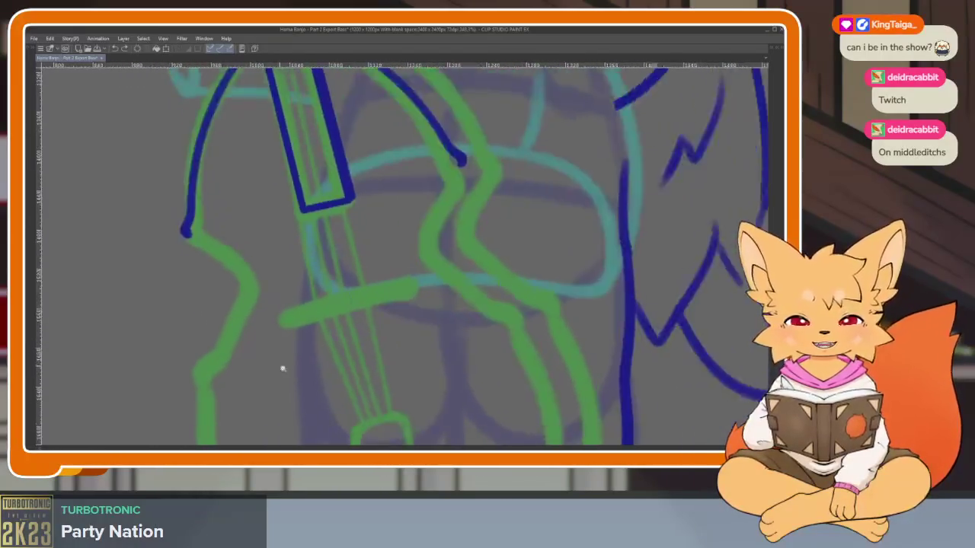
scroll(282, 369, up, 1)
scroll(292, 366, up, 1)
scroll(306, 365, up, 1)
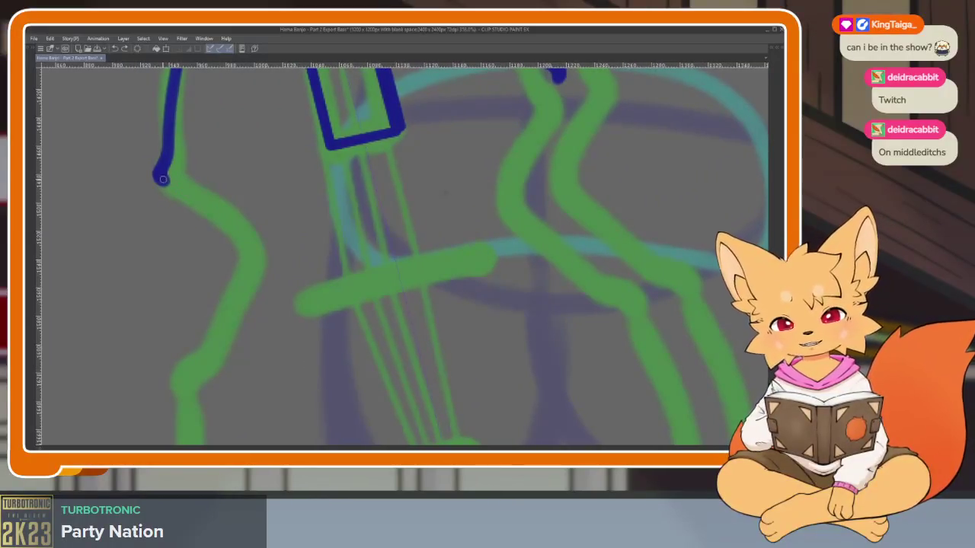
drag(169, 181, 222, 214)
drag(562, 73, 522, 122)
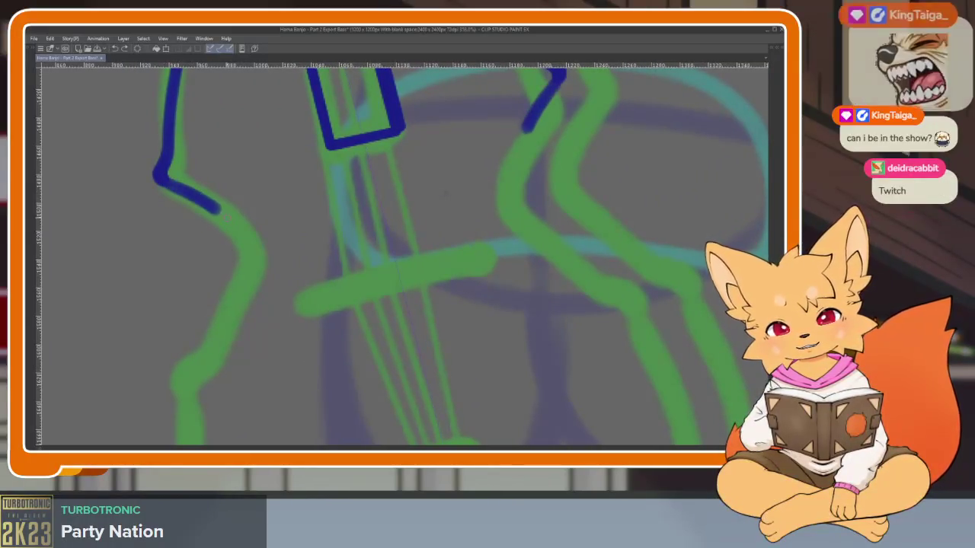
Step: Extend the blue left and right waist curves of the bass body
drag(223, 215, 245, 251)
drag(522, 121, 560, 236)
drag(245, 251, 196, 373)
drag(560, 236, 625, 263)
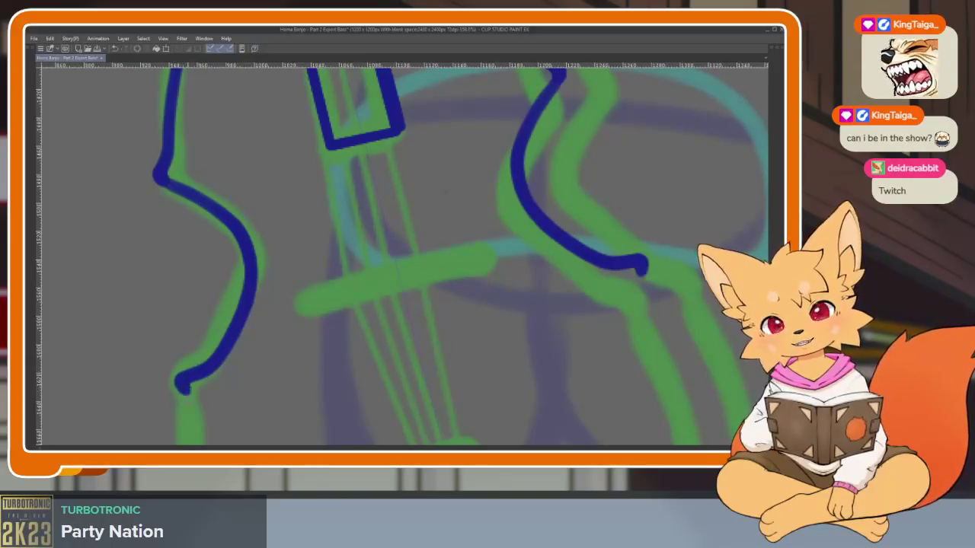
scroll(283, 409, down, 2)
scroll(332, 342, down, 3)
scroll(398, 364, down, 2)
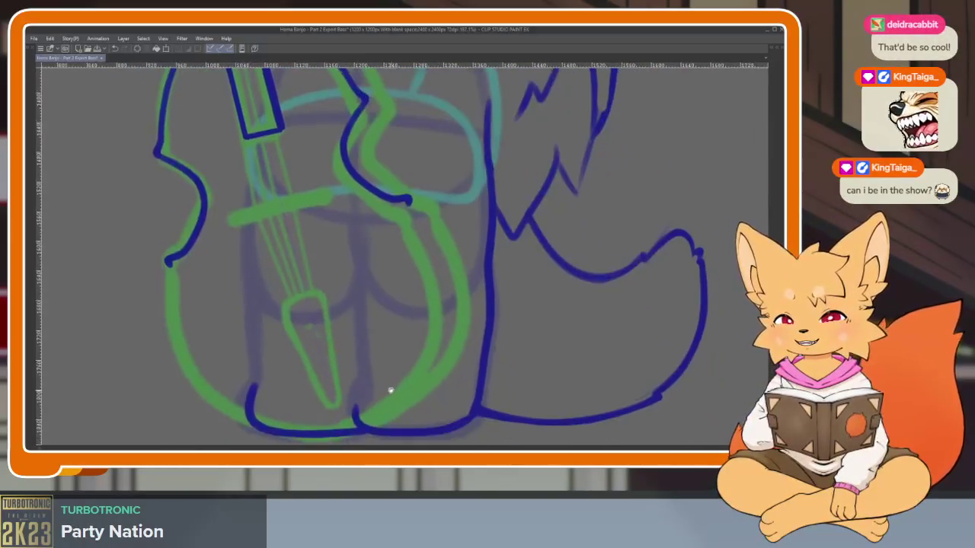
scroll(388, 392, down, 1)
scroll(374, 370, up, 1)
scroll(383, 378, up, 1)
scroll(323, 384, up, 1)
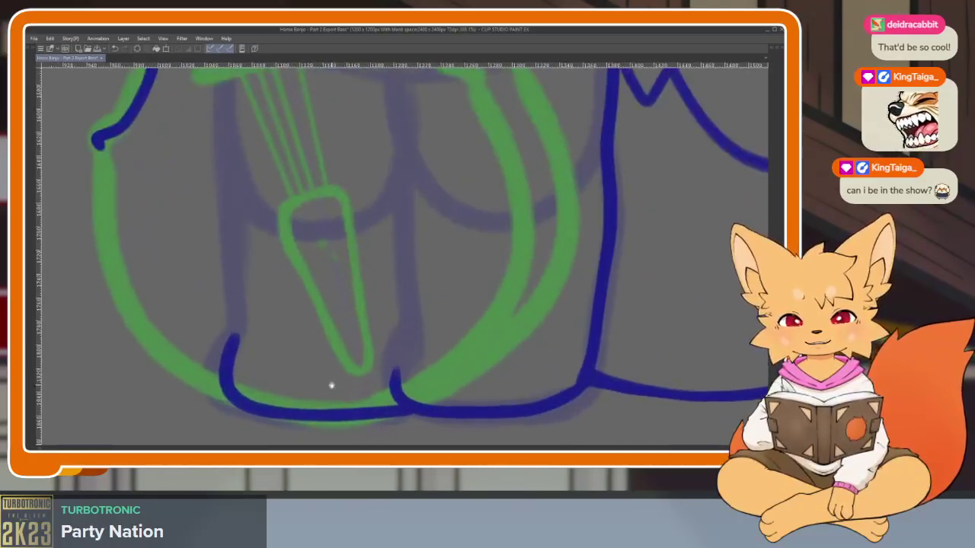
Step: Trace the bass body's lower edges in blue and zoom around to check the lines
drag(494, 85, 390, 410)
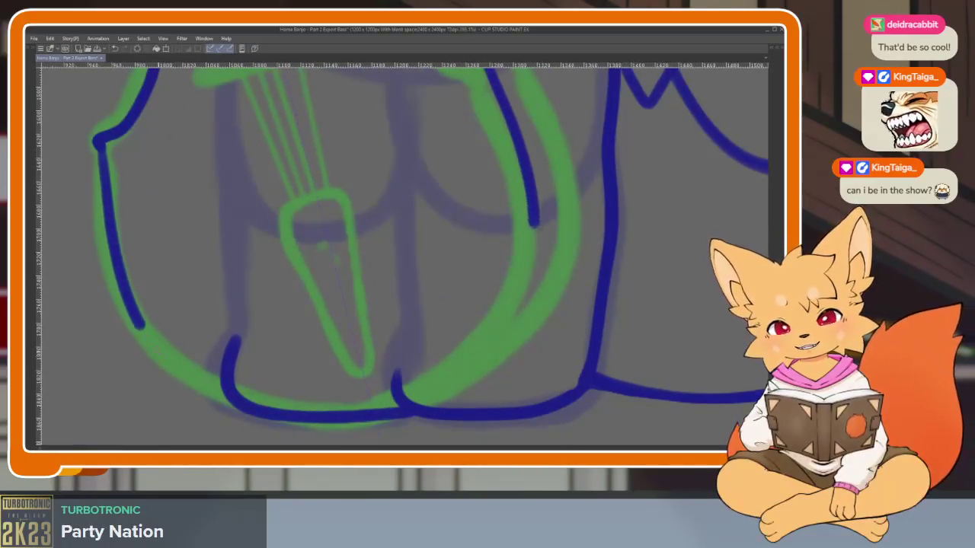
scroll(495, 365, down, 2)
scroll(566, 343, down, 1)
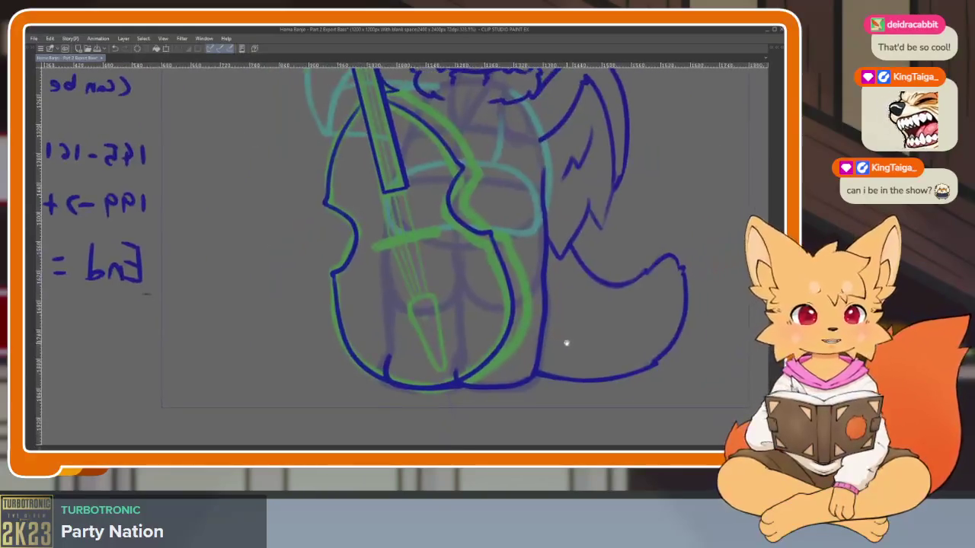
scroll(518, 335, up, 1)
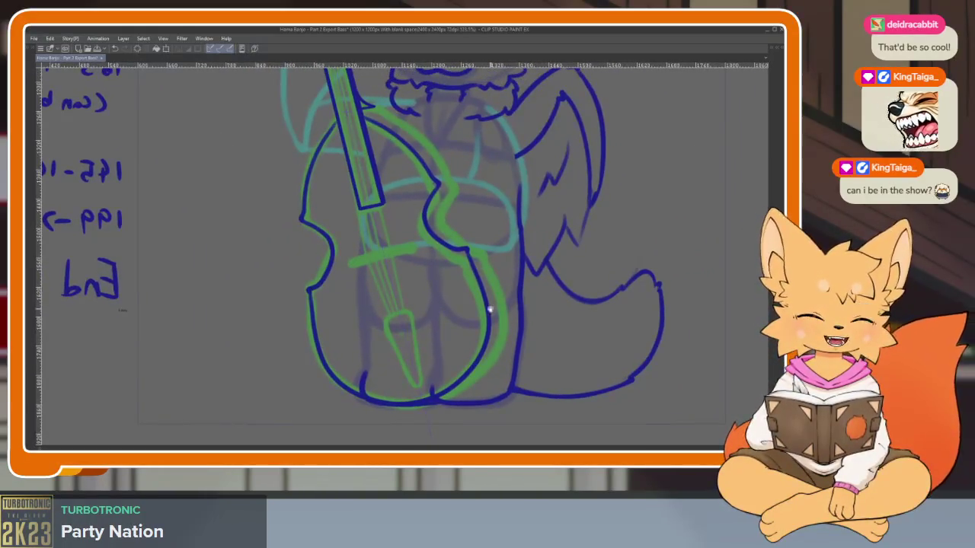
drag(490, 310, 456, 391)
scroll(390, 314, up, 3)
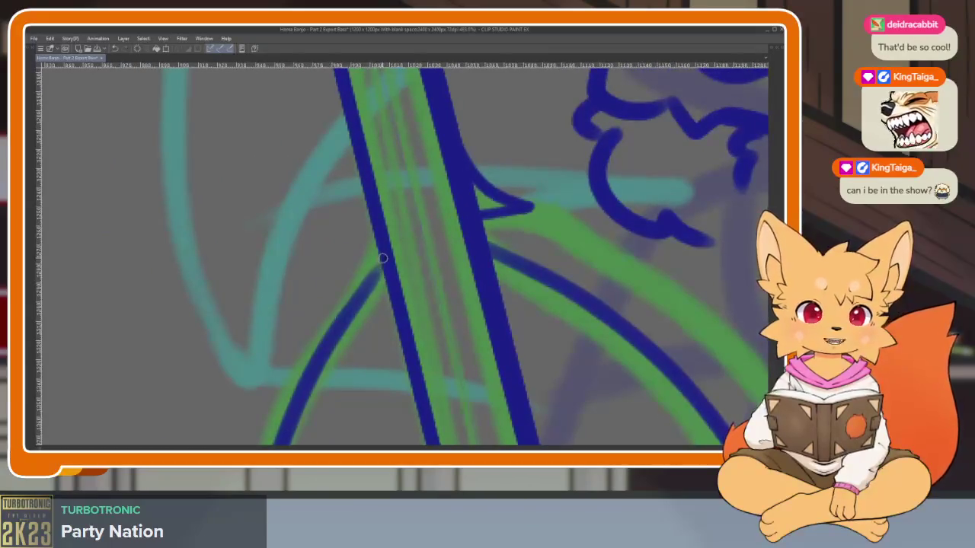
scroll(415, 383, down, 3)
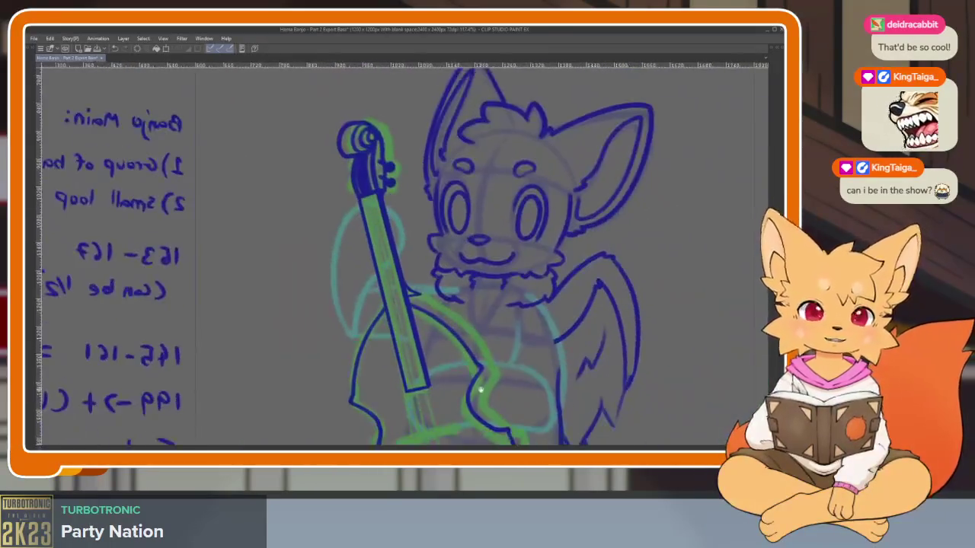
scroll(452, 332, up, 1)
scroll(407, 379, up, 2)
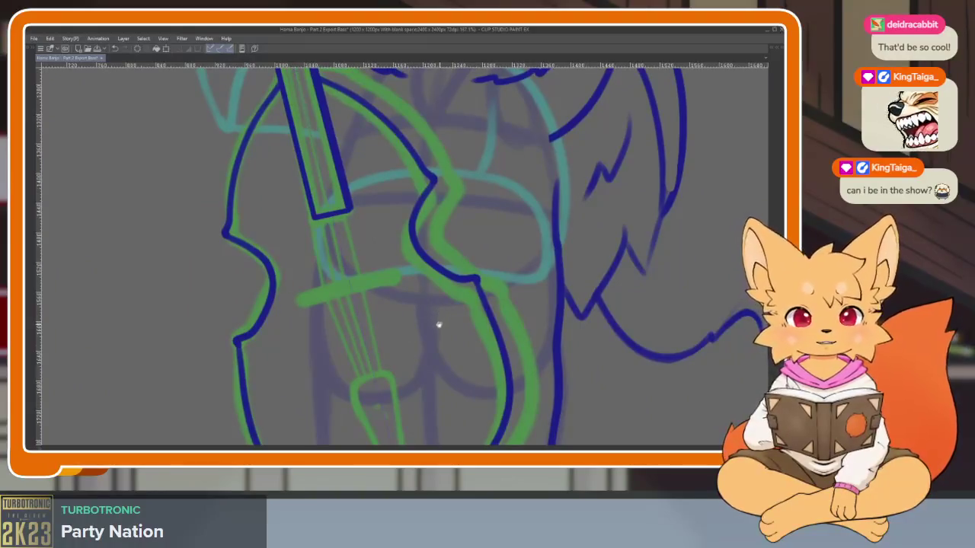
scroll(387, 310, up, 1)
scroll(412, 348, down, 3)
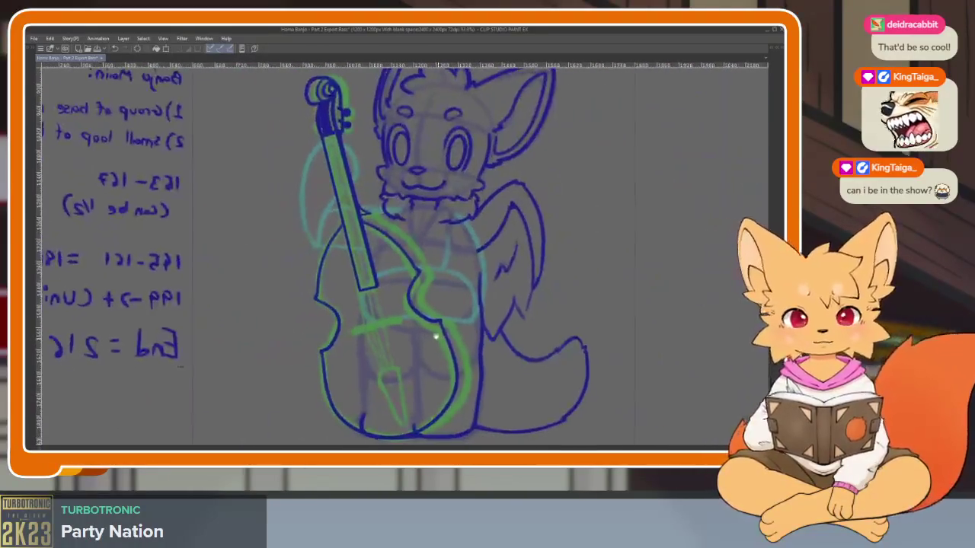
scroll(434, 338, up, 1)
scroll(419, 354, up, 1)
scroll(403, 366, up, 2)
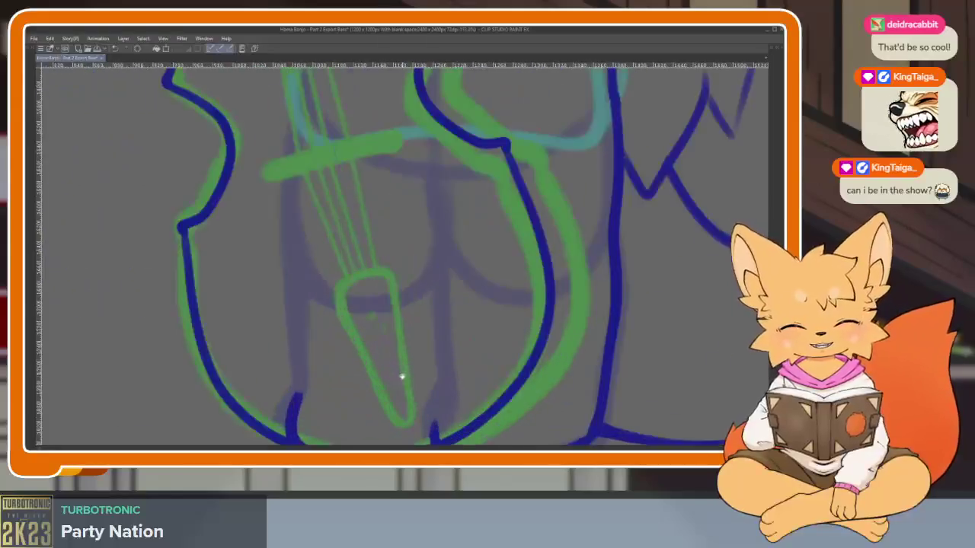
scroll(411, 380, up, 1)
scroll(396, 373, up, 1)
scroll(382, 360, down, 1)
scroll(364, 333, up, 2)
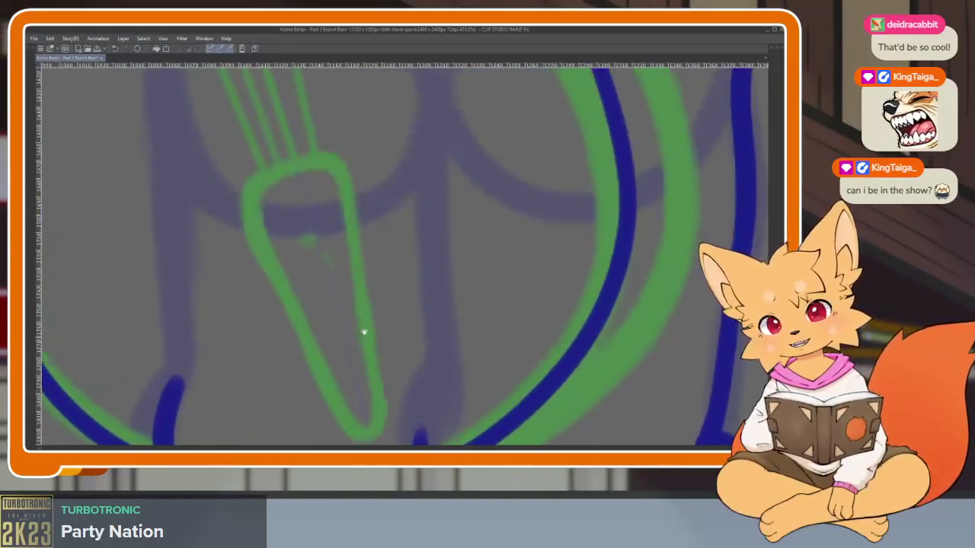
Step: Ink the bass tailpiece outline in dark blue
mouse_move(261, 203)
mouse_down()
mouse_move(261, 190)
mouse_move(343, 158)
mouse_up()
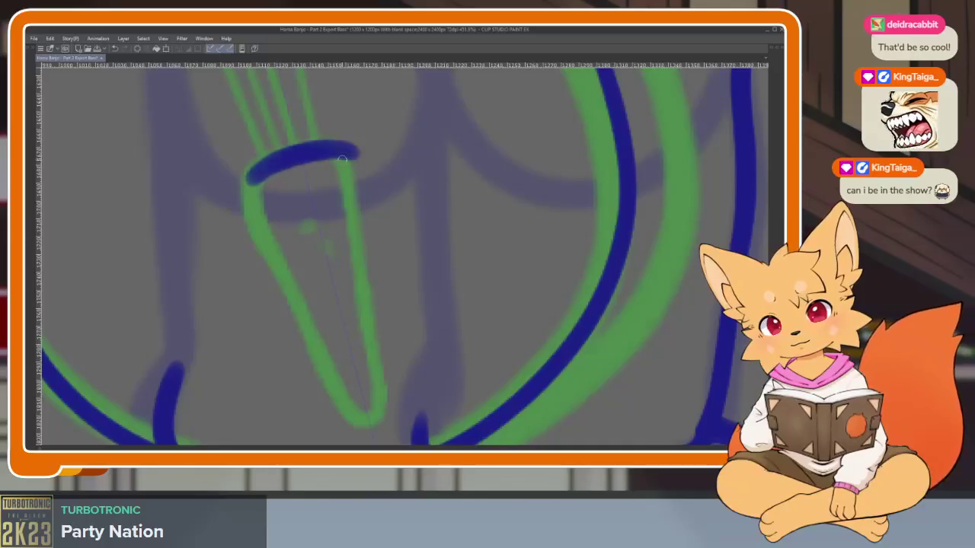
drag(267, 164, 372, 421)
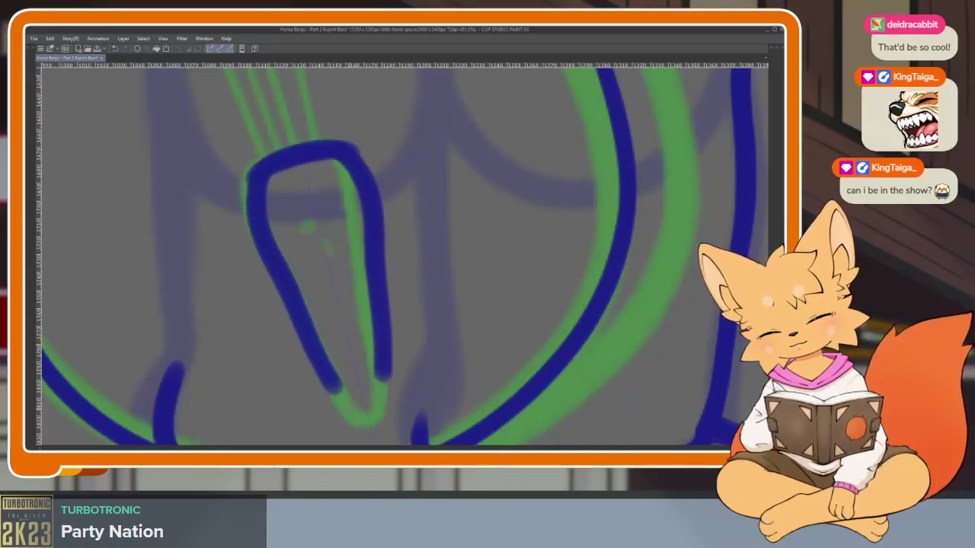
scroll(403, 358, down, 10)
scroll(419, 323, up, 3)
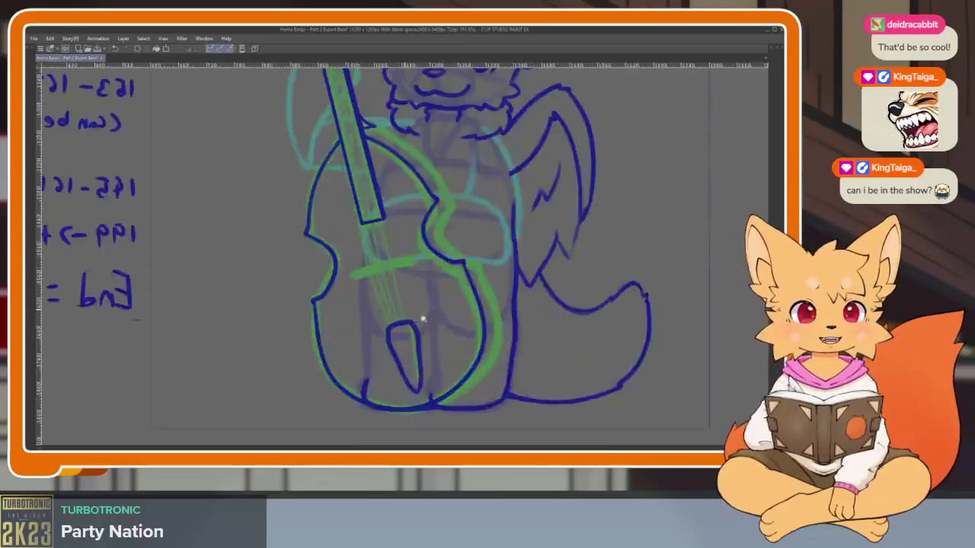
scroll(416, 324, up, 3)
scroll(407, 343, up, 3)
scroll(402, 360, up, 3)
scroll(370, 348, up, 2)
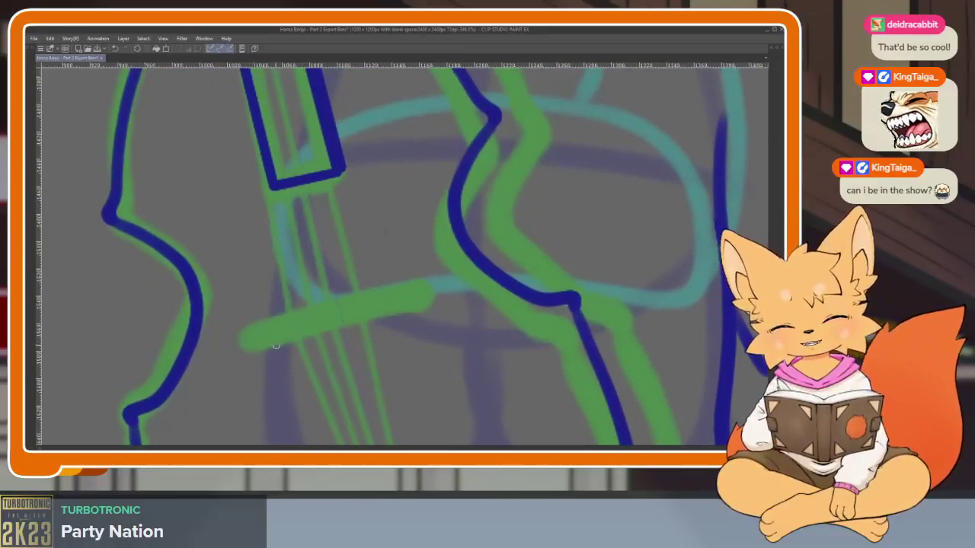
Step: Draw a tapered dark blue bridge bar across the strings, redoing it once
drag(242, 347, 414, 301)
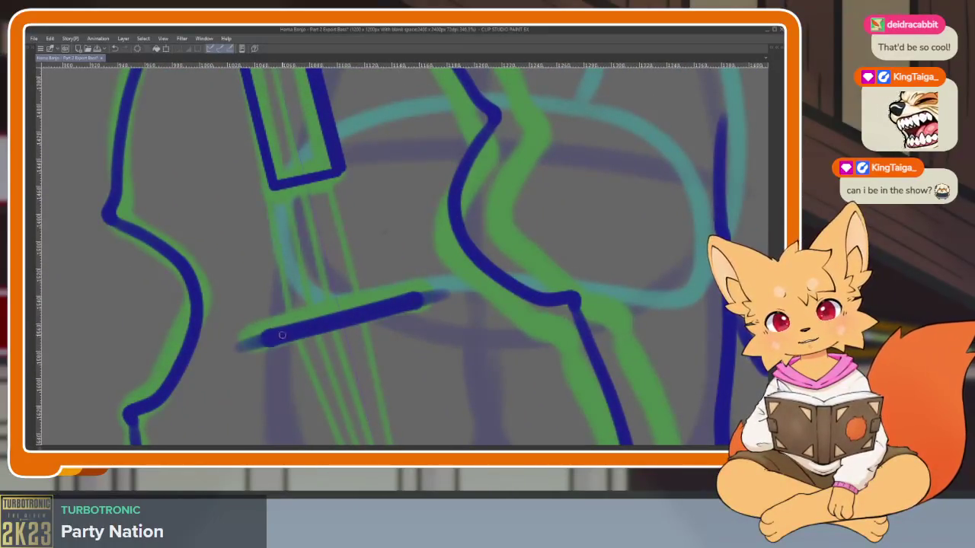
mouse_move(242, 346)
mouse_down()
mouse_move(446, 298)
mouse_move(321, 321)
mouse_up()
key(ctrl+z)
key(ctrl+z)
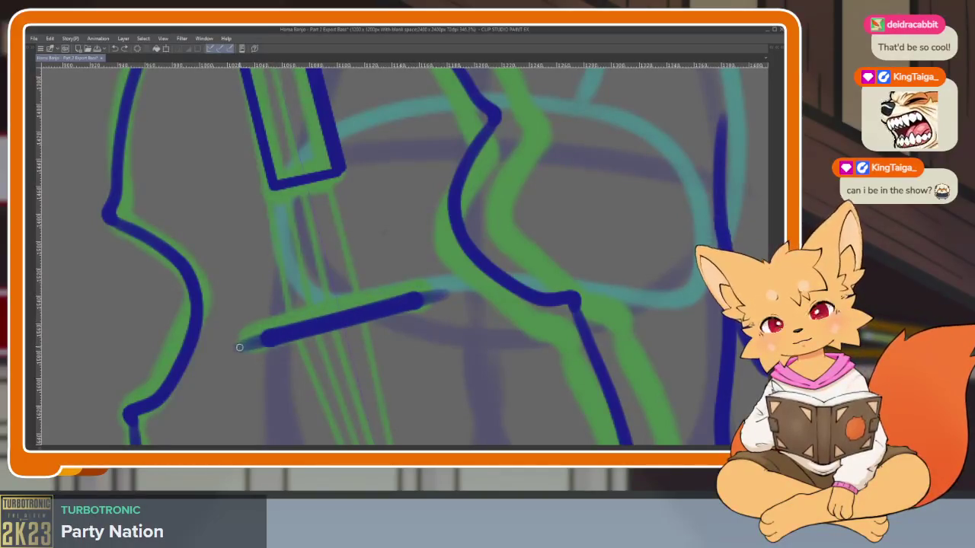
drag(240, 344, 446, 295)
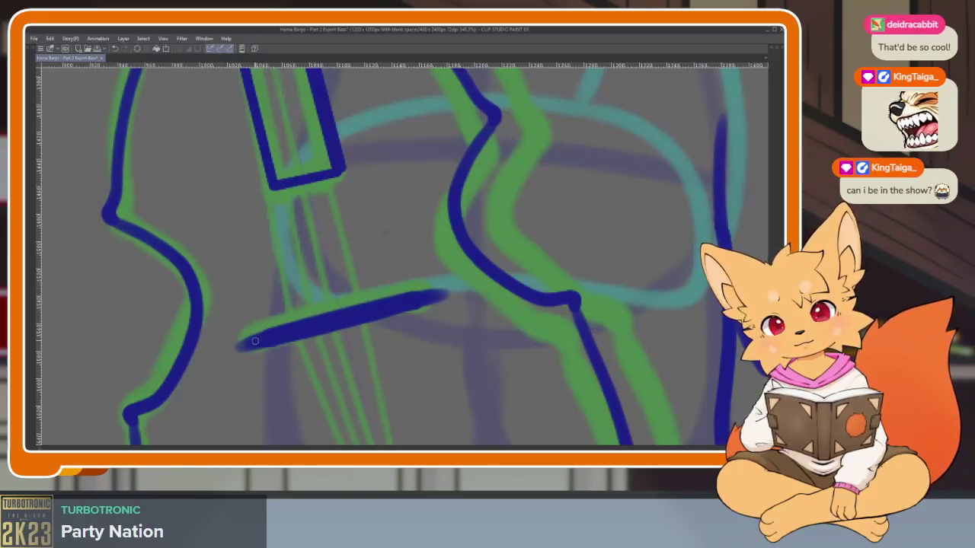
Step: Review the inked bass and bring back the workspace panels and timeline
scroll(440, 333, down, 5)
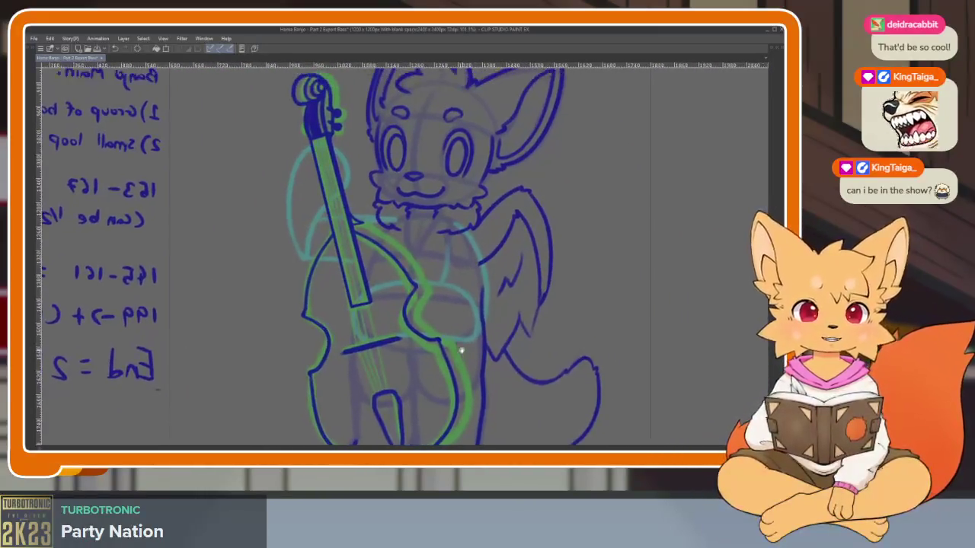
scroll(459, 348, up, 3)
scroll(384, 393, up, 1)
scroll(366, 386, up, 1)
scroll(342, 384, up, 1)
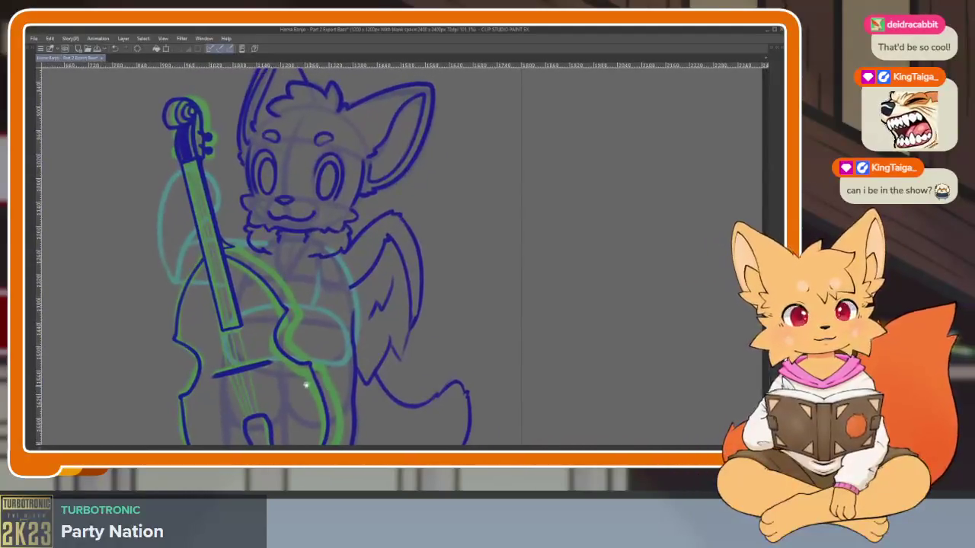
scroll(328, 376, up, 2)
scroll(328, 376, down, 3)
scroll(320, 348, up, 1)
scroll(320, 348, up, 1)
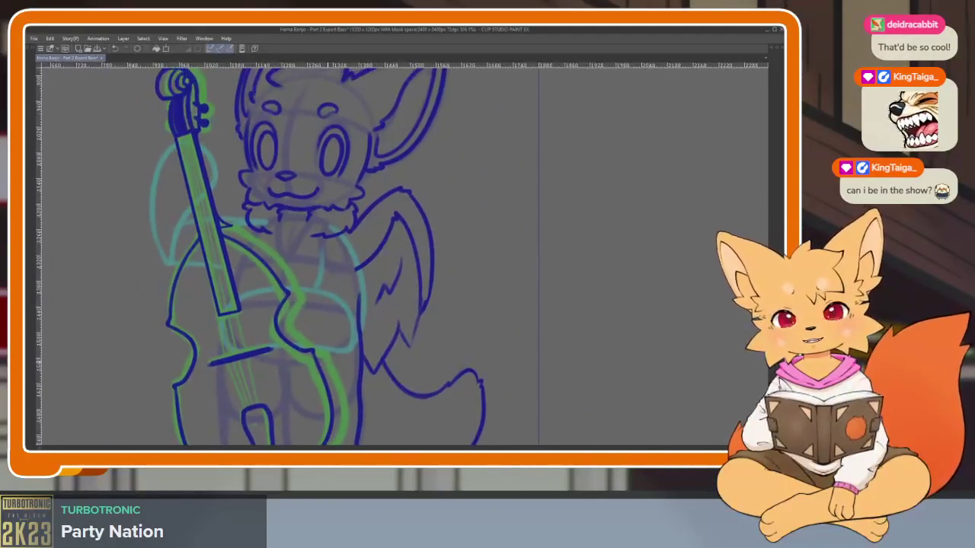
key(Tab)
scroll(743, 335, down, 2)
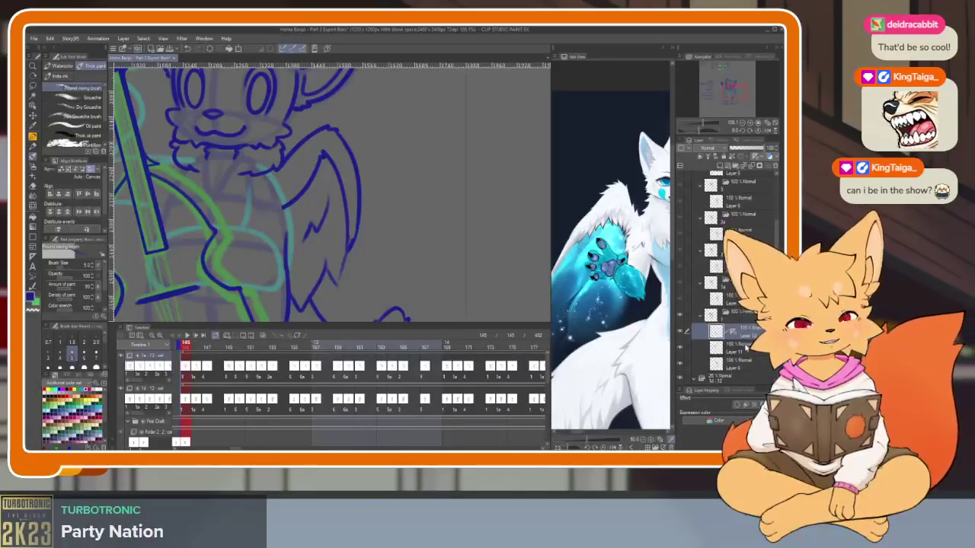
Step: Merge the lineart layer with the layer below, then hide the panels again
right_click(744, 348)
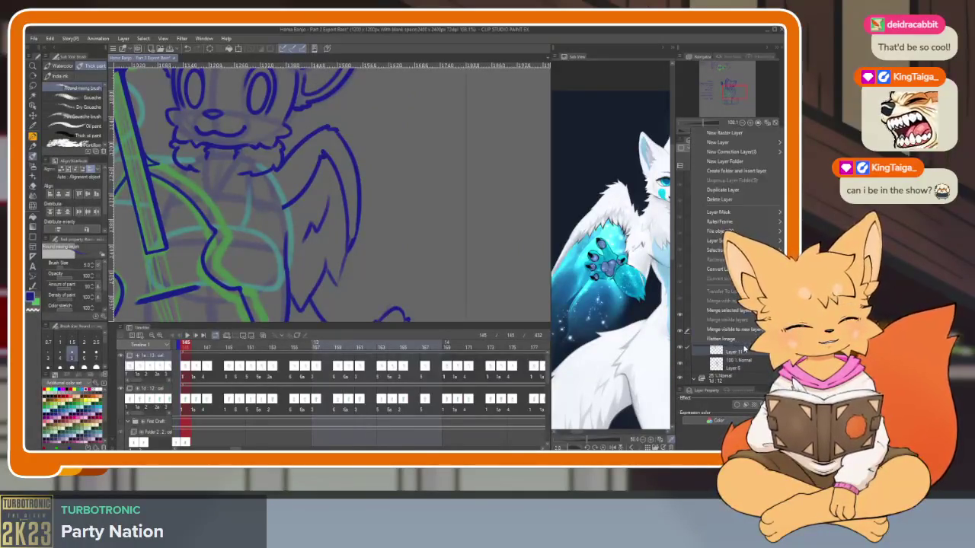
click(737, 311)
right_click(747, 338)
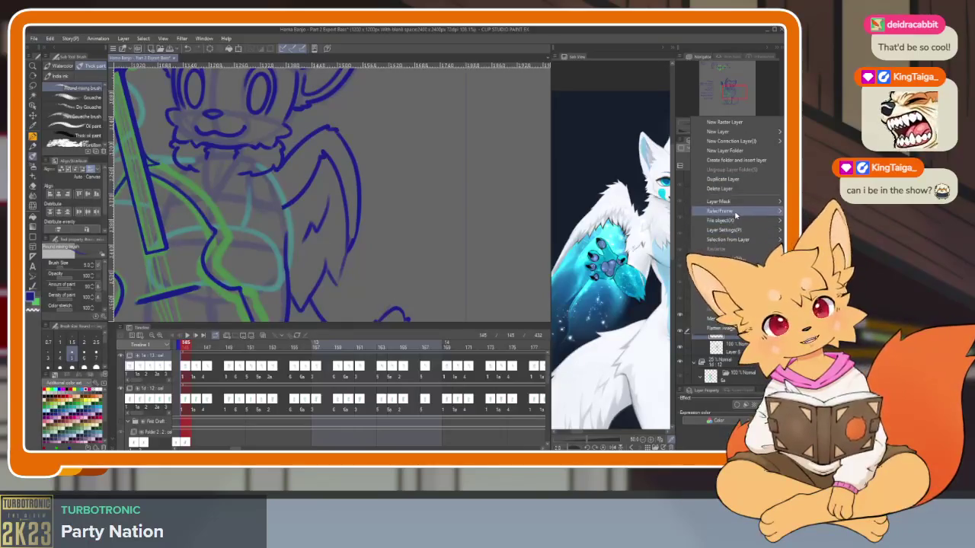
mouse_move(720, 211)
click(621, 259)
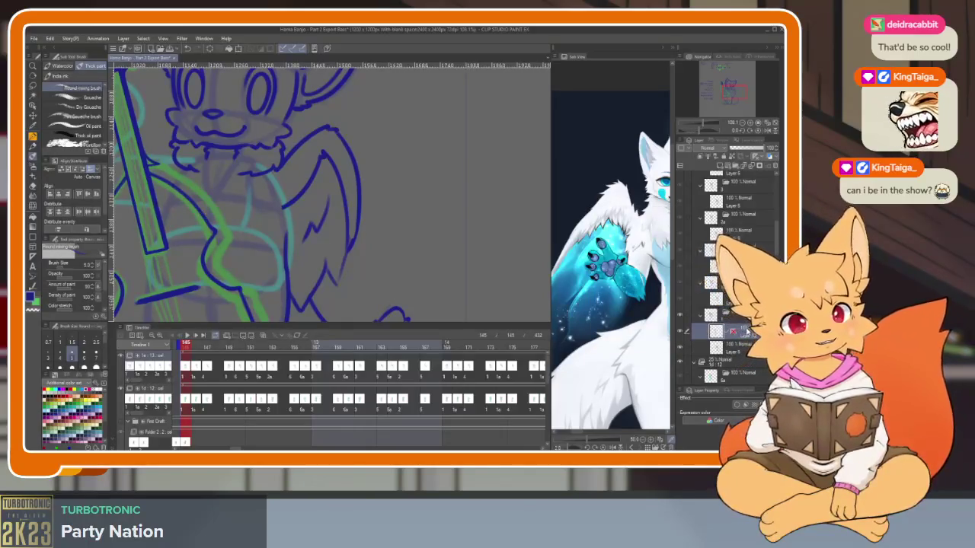
key(Tab)
Step: Sketch a thin guide line down from the bass neck
scroll(270, 213, up, 1)
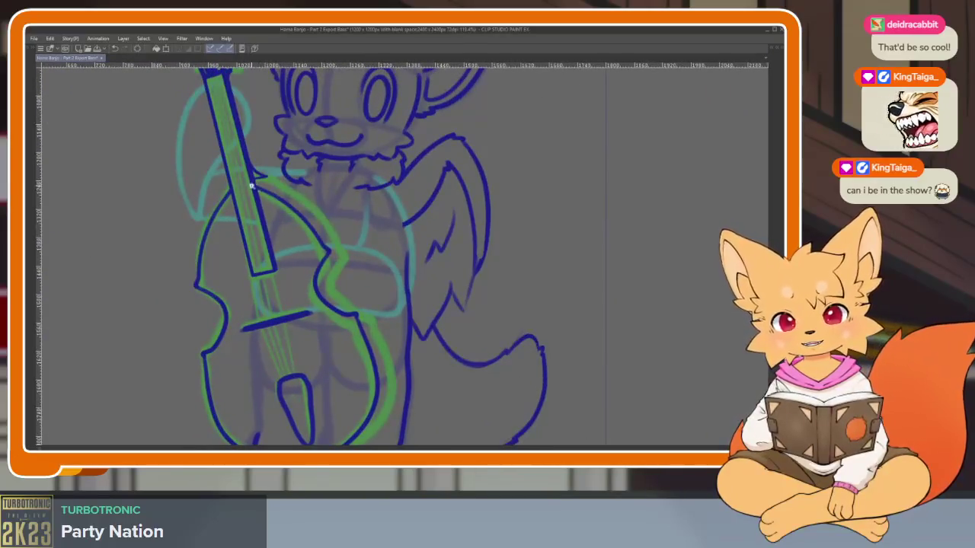
scroll(251, 185, up, 3)
key(Tab)
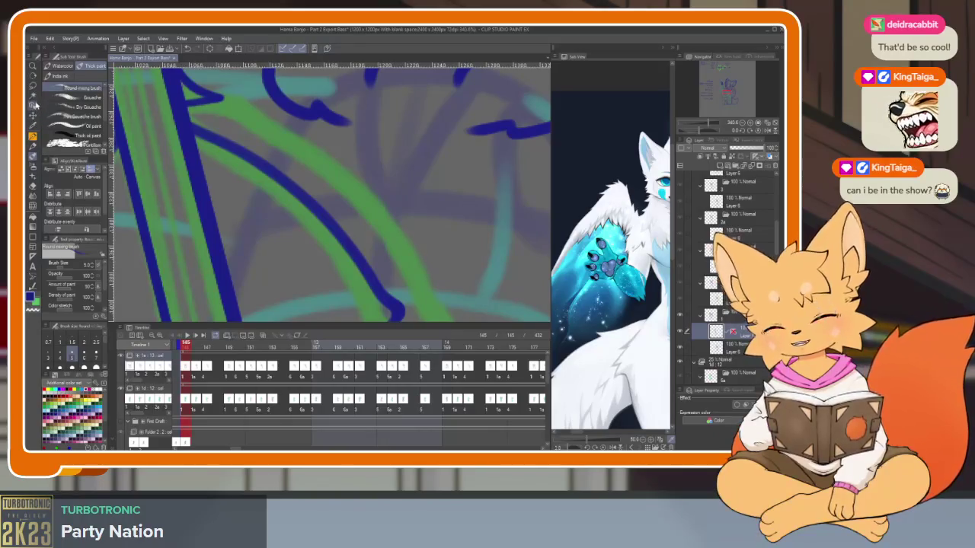
key(Tab)
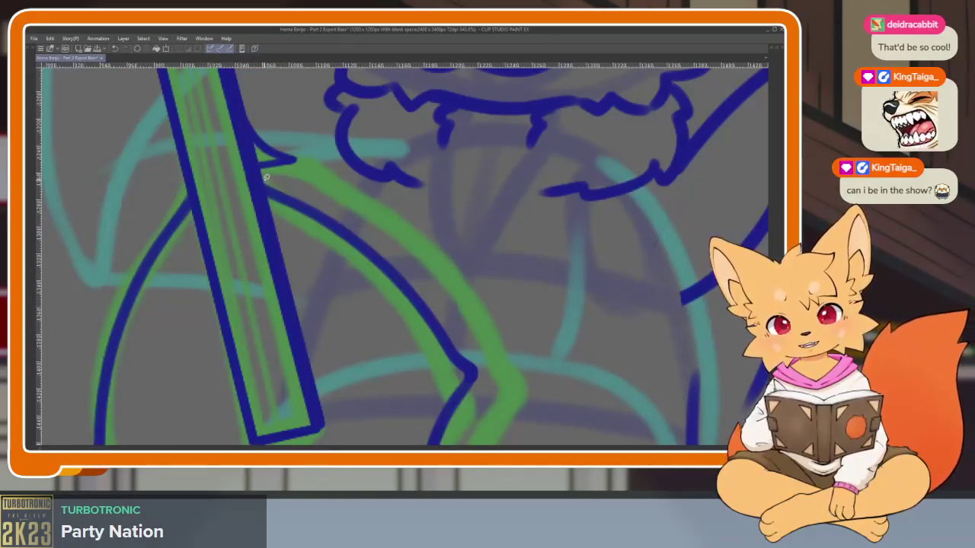
drag(297, 265, 376, 401)
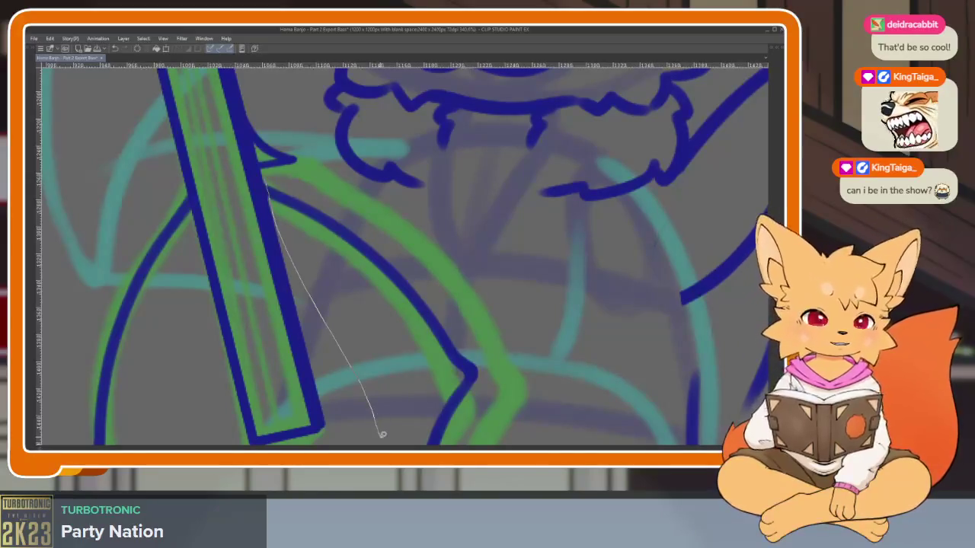
Step: Lasso the lower bass body strokes, shift them into place over the rough, and deselect
scroll(376, 401, down, 5)
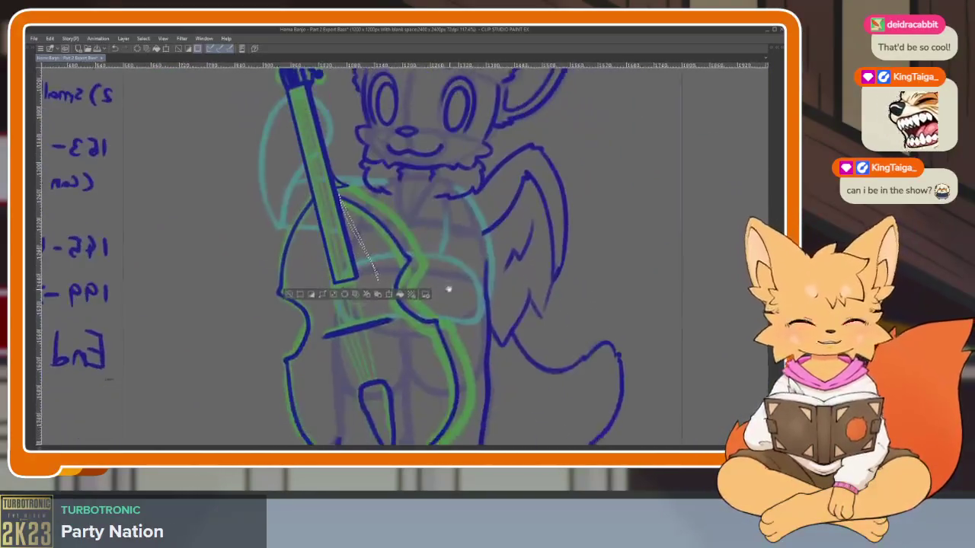
scroll(546, 333, up, 3)
drag(661, 200, 248, 321)
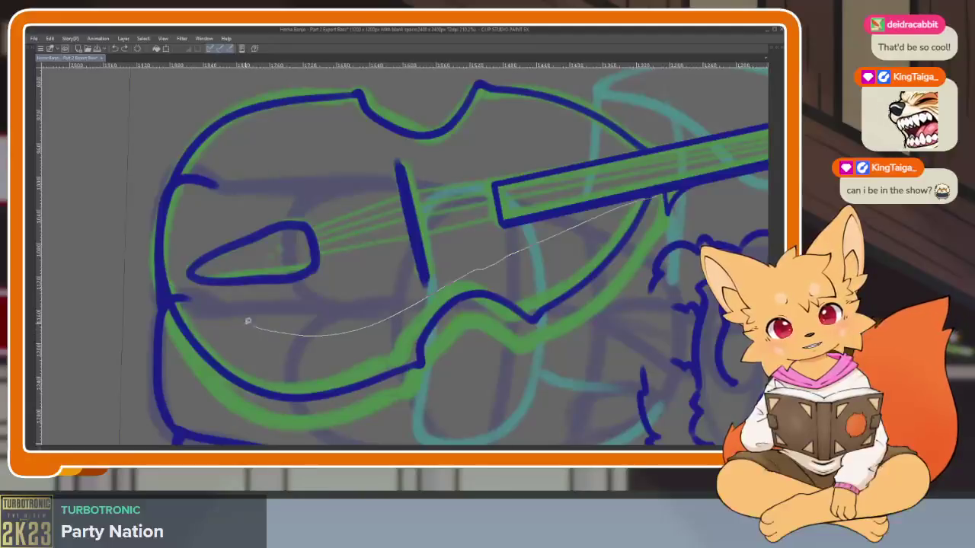
drag(186, 372, 639, 255)
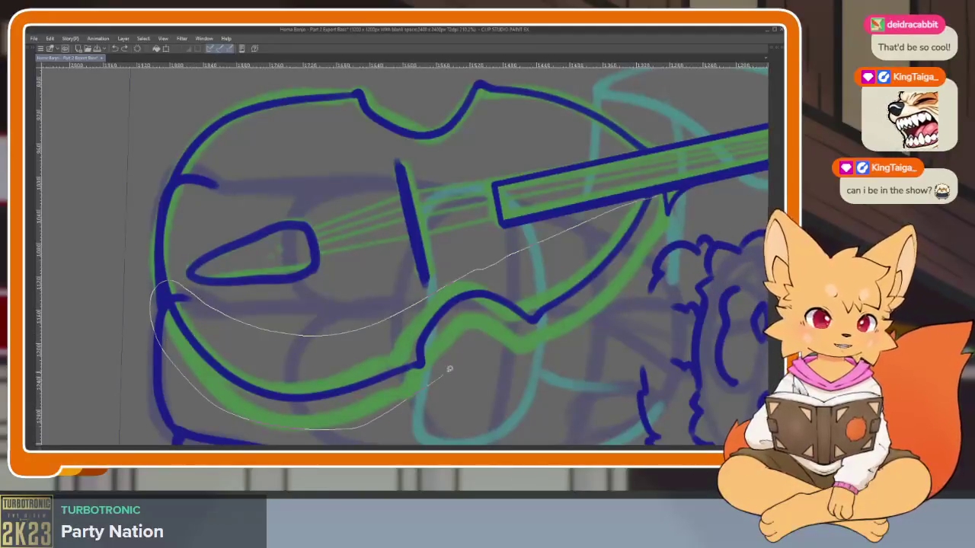
drag(661, 220, 659, 204)
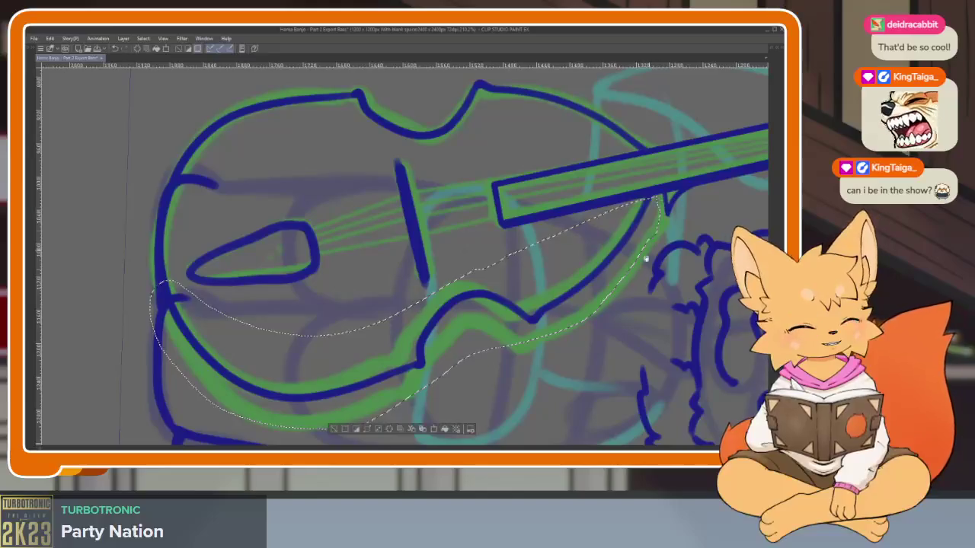
scroll(570, 294, up, 2)
drag(521, 303, 517, 325)
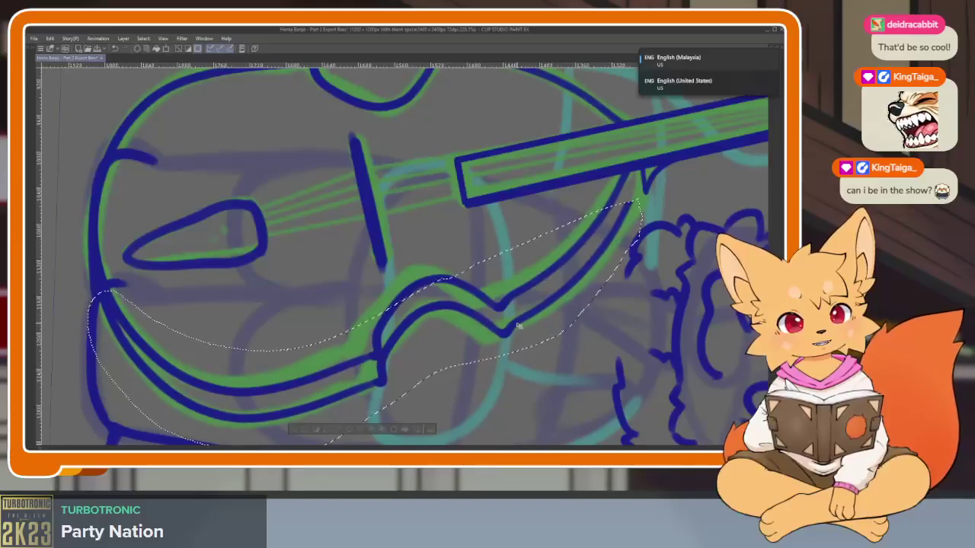
drag(519, 326, 525, 326)
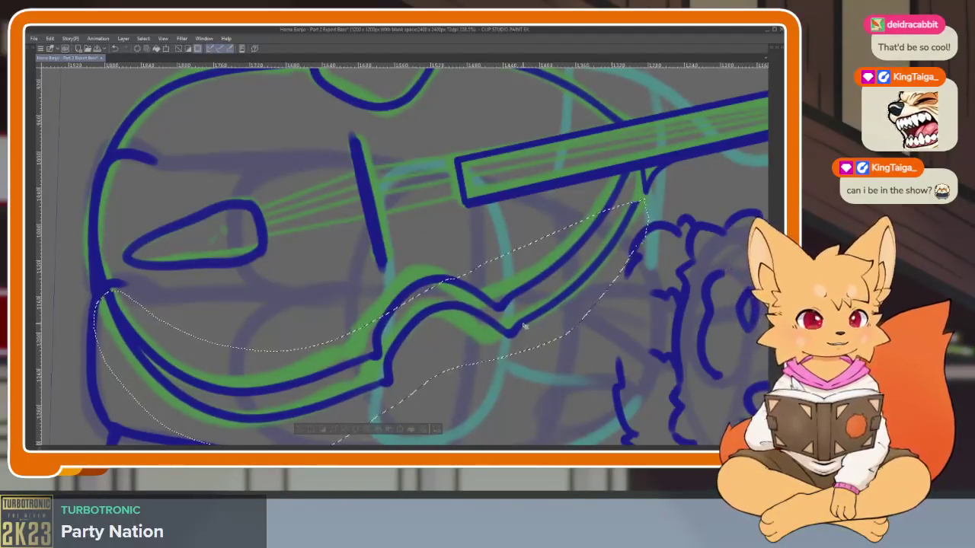
mouse_move(540, 338)
mouse_down()
mouse_move(536, 303)
mouse_move(522, 327)
mouse_up()
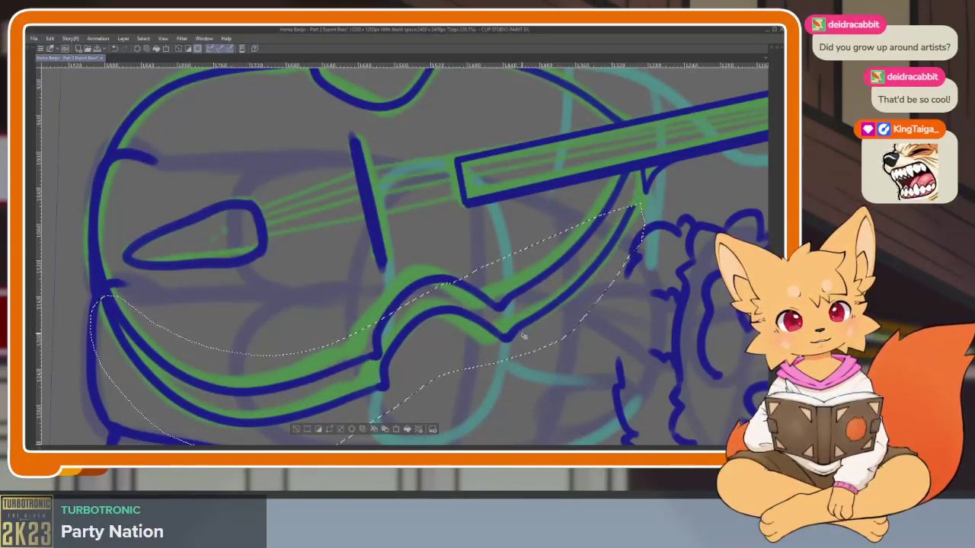
key(ctrl+d)
scroll(536, 338, down, 3)
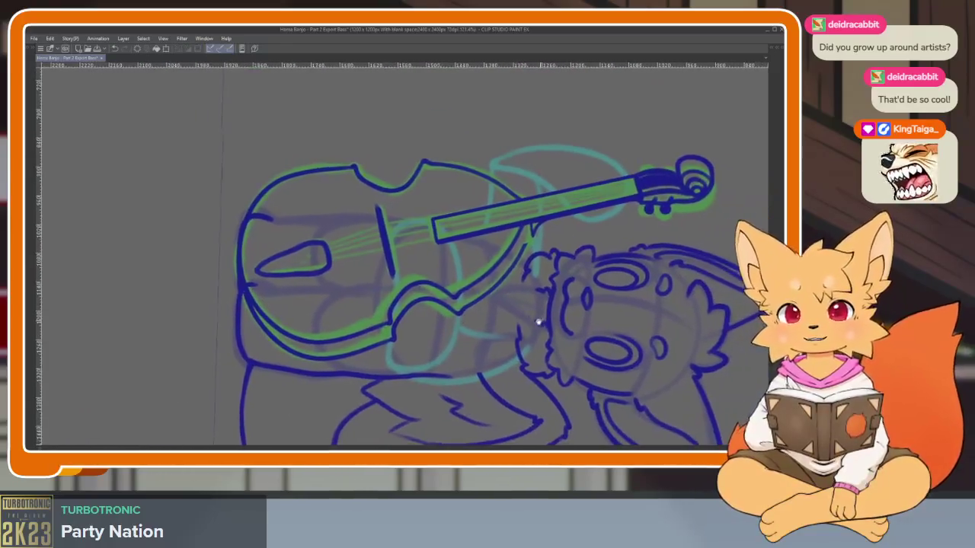
Step: Draw a dark blue stroke joining the V shape to the lower line at the bass neck joint
scroll(537, 322, up, 2)
scroll(535, 296, up, 2)
scroll(514, 312, up, 2)
scroll(522, 322, up, 1)
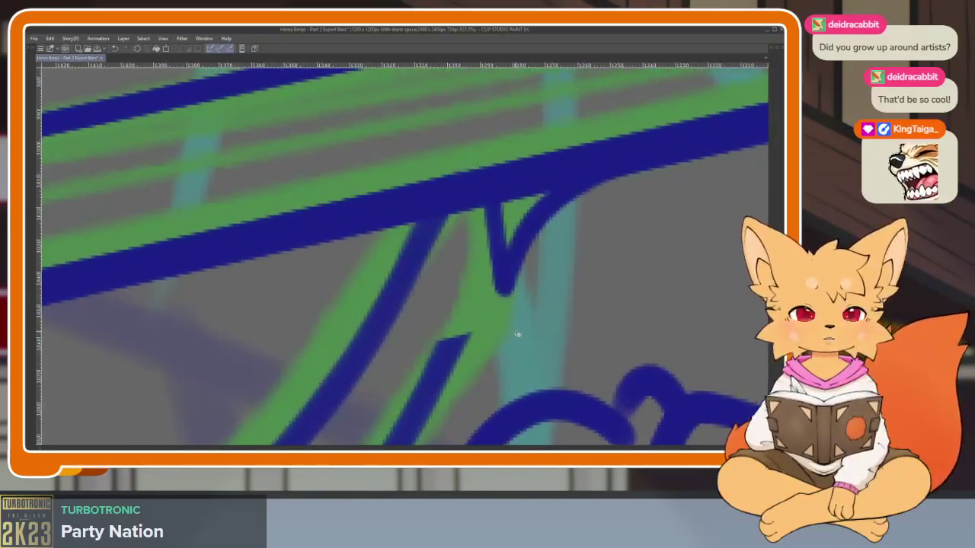
drag(508, 336, 463, 305)
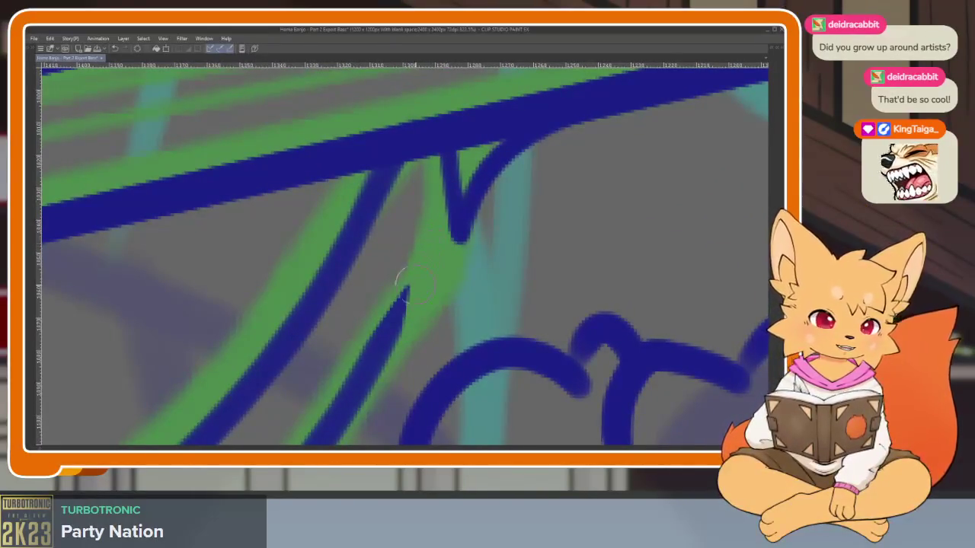
drag(397, 326, 394, 341)
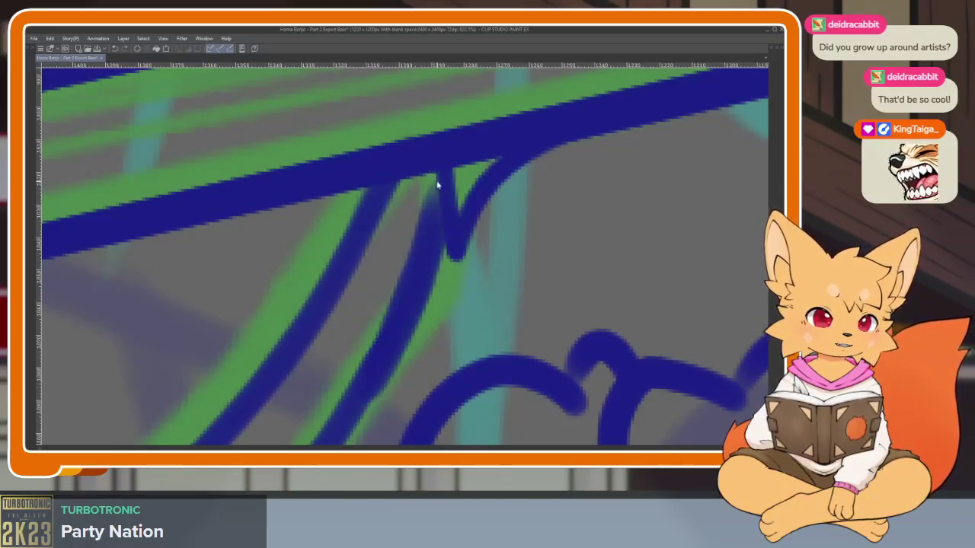
drag(441, 174, 415, 304)
scroll(418, 356, down, 5)
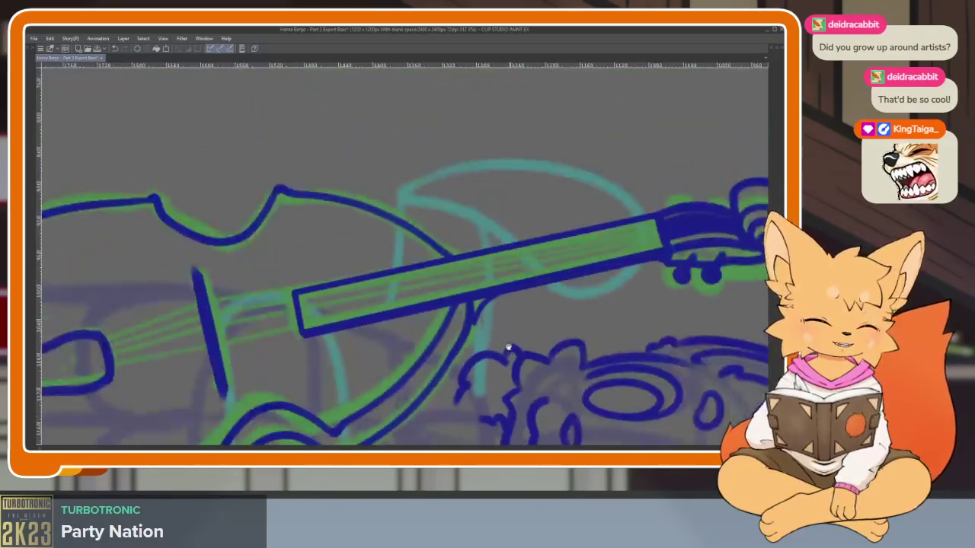
scroll(505, 349, down, 1)
scroll(505, 327, down, 2)
Step: Flip the canvas back to its normal, unflipped orientation, leaving the panels hidden
key(Tab)
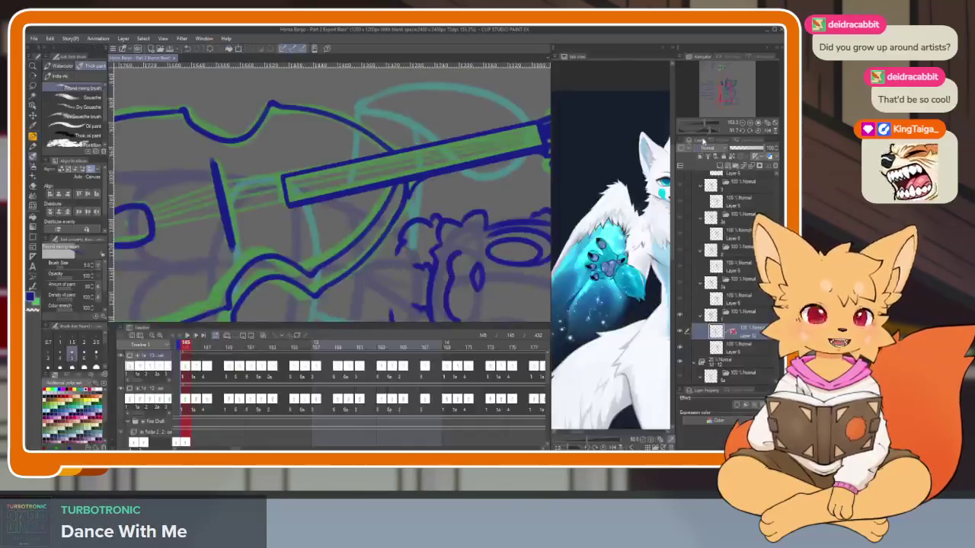
click(759, 133)
key(Tab)
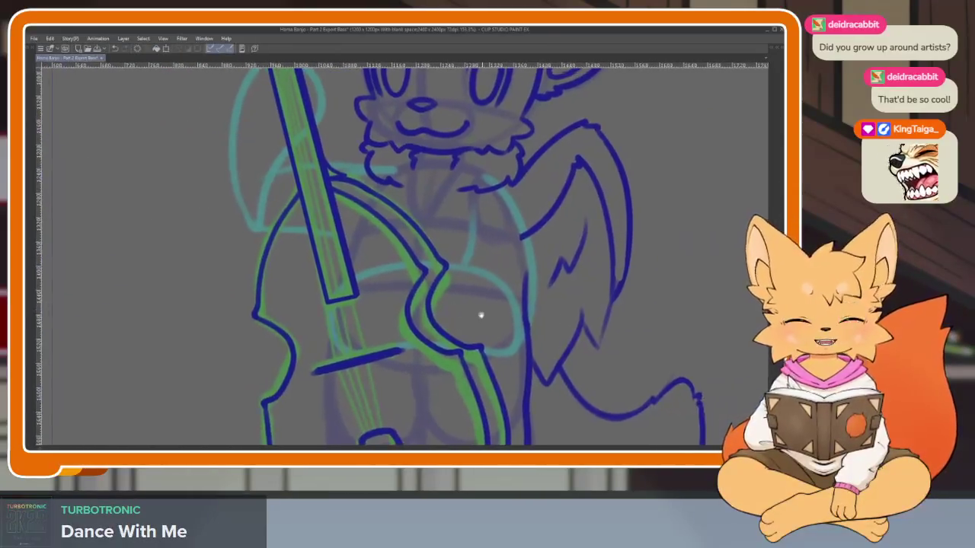
Step: Paint two strokes along the inner edge of the bass body's long side curve
drag(479, 315, 410, 318)
scroll(391, 333, up, 1)
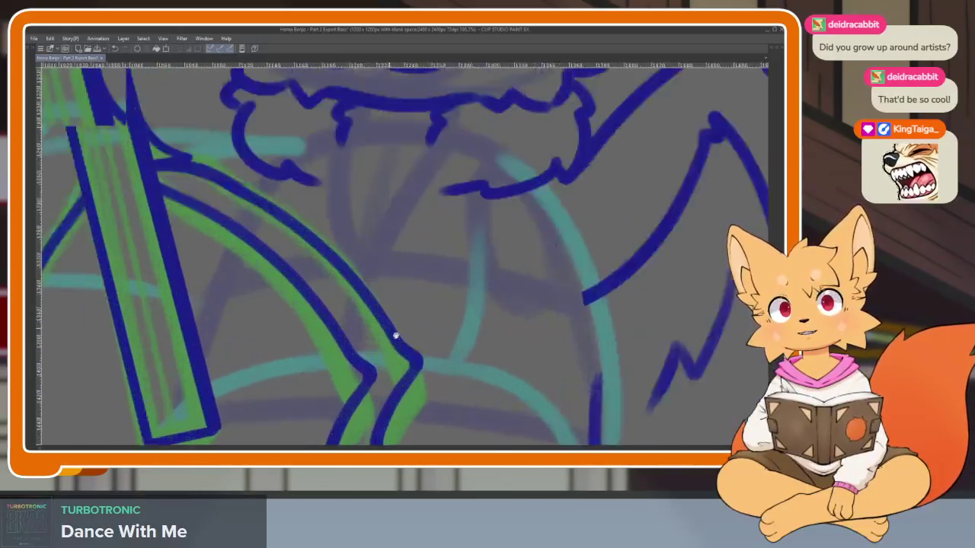
scroll(366, 333, up, 2)
scroll(349, 330, up, 2)
scroll(352, 331, down, 1)
scroll(327, 322, up, 2)
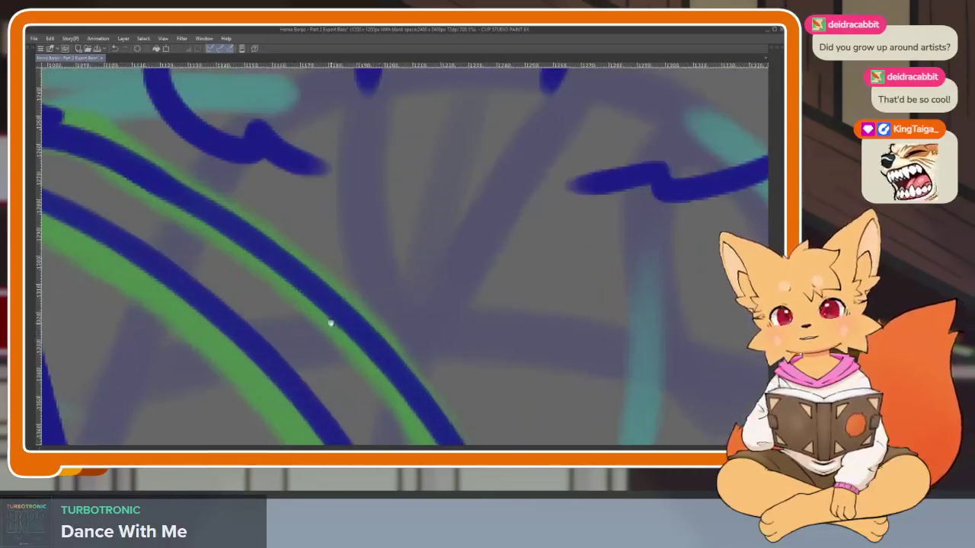
scroll(343, 348, down, 1)
scroll(392, 351, up, 1)
mouse_move(392, 350)
mouse_down()
mouse_move(538, 266)
mouse_move(522, 320)
mouse_move(523, 266)
mouse_move(495, 342)
mouse_move(529, 303)
mouse_move(428, 330)
mouse_up()
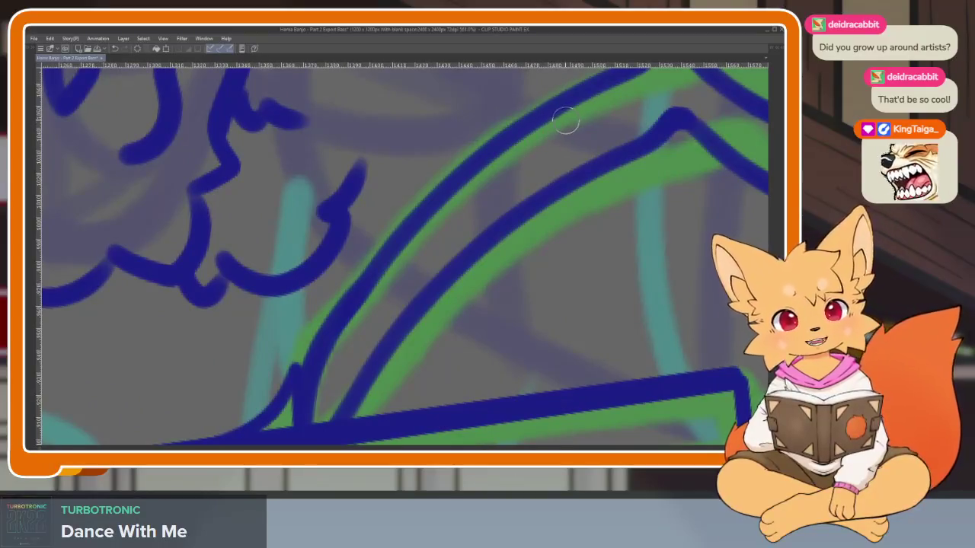
drag(487, 163, 301, 430)
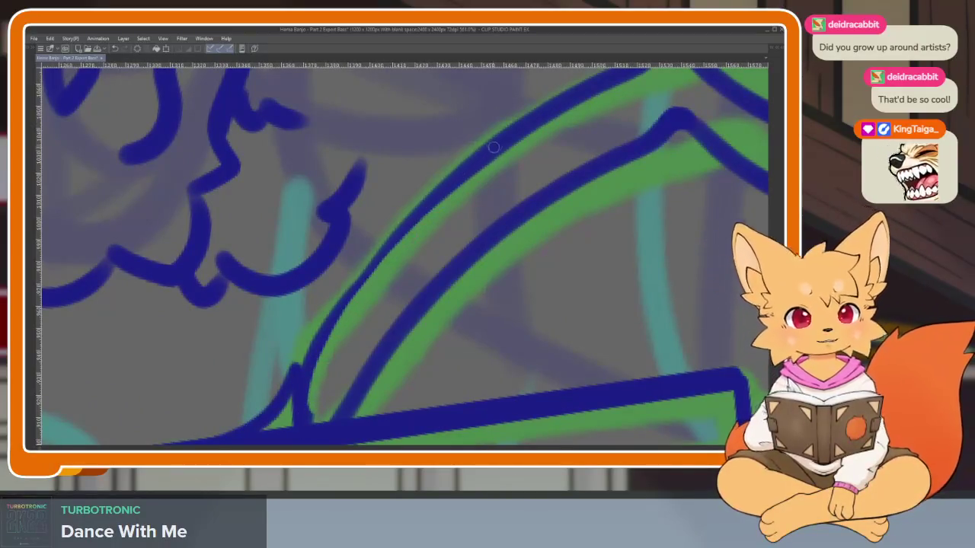
drag(456, 172, 297, 421)
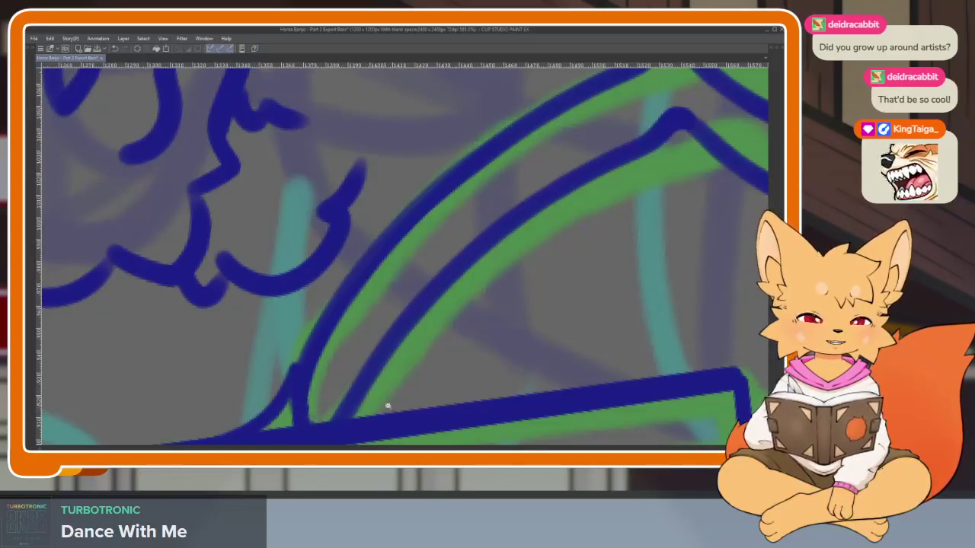
Step: Pan across the right side of the drawing to review the outlined bass, showing the panels
scroll(388, 406, down, 3)
drag(554, 307, 446, 339)
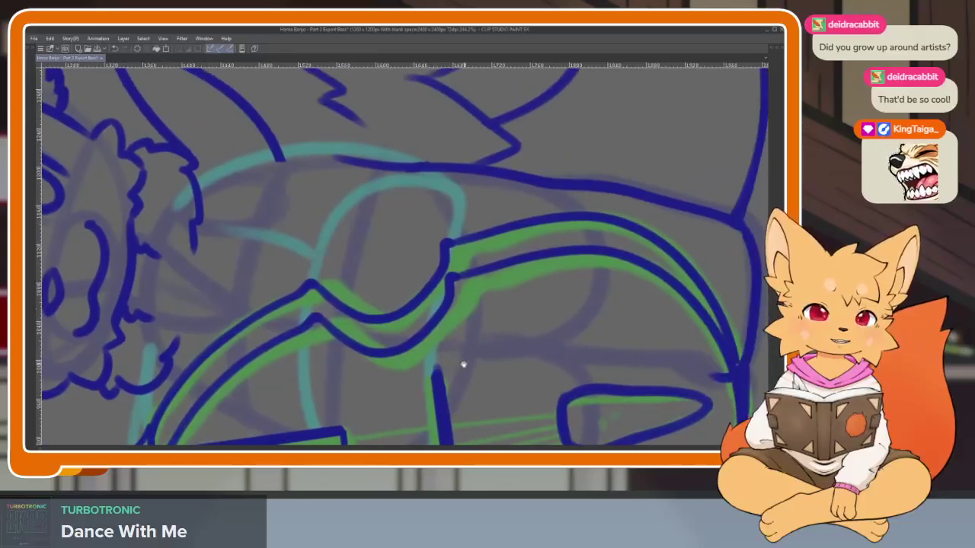
scroll(522, 339, right, 3)
scroll(511, 348, right, 3)
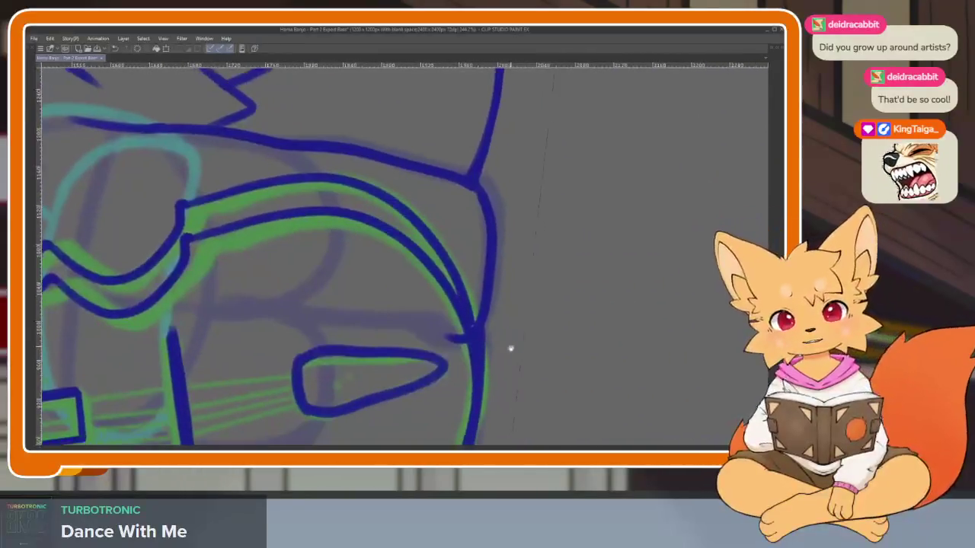
scroll(495, 370, down, 1)
scroll(494, 358, up, 3)
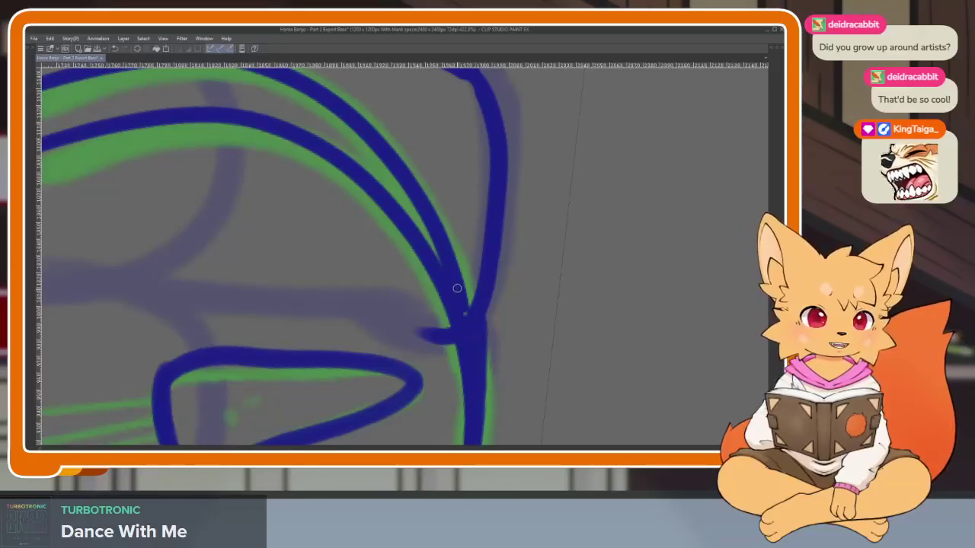
scroll(496, 383, down, 5)
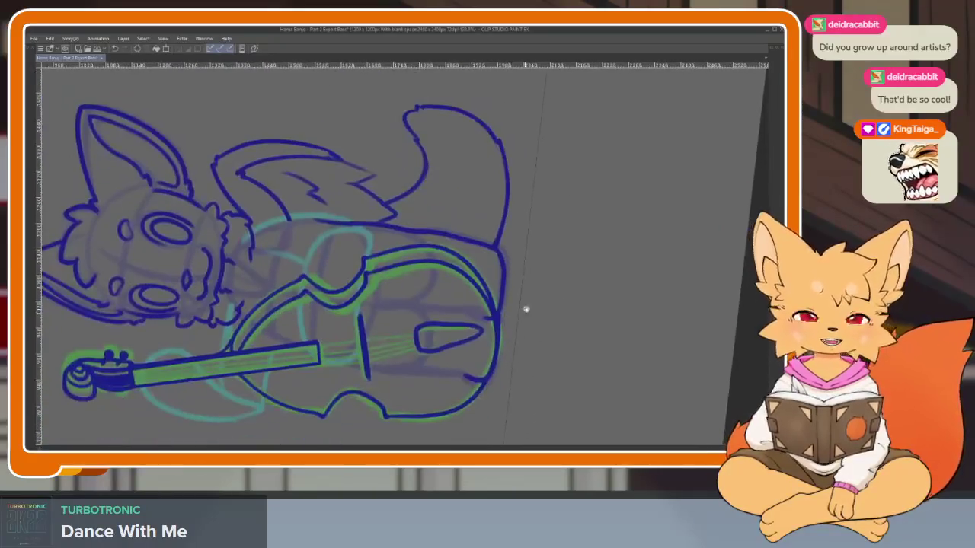
scroll(525, 307, up, 2)
scroll(520, 322, up, 1)
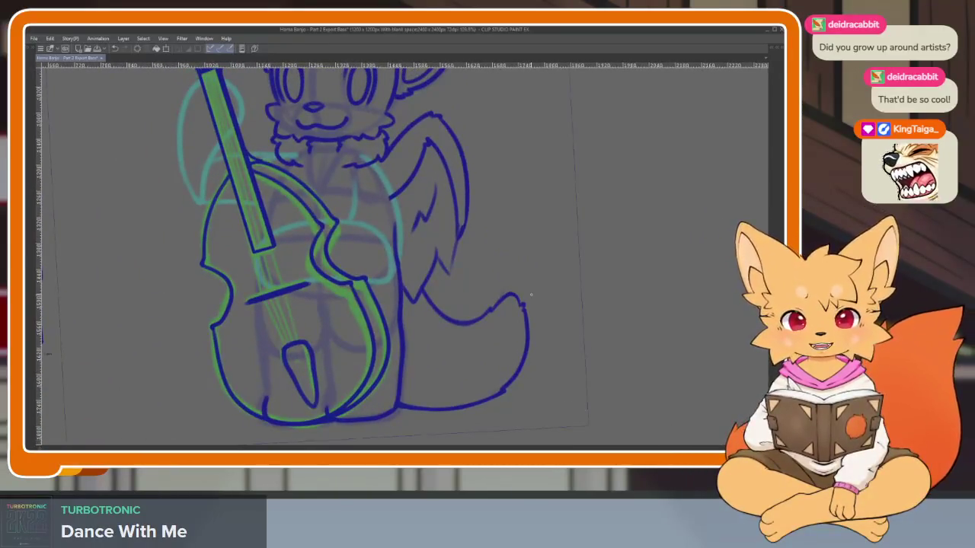
key(Tab)
key(Tab)
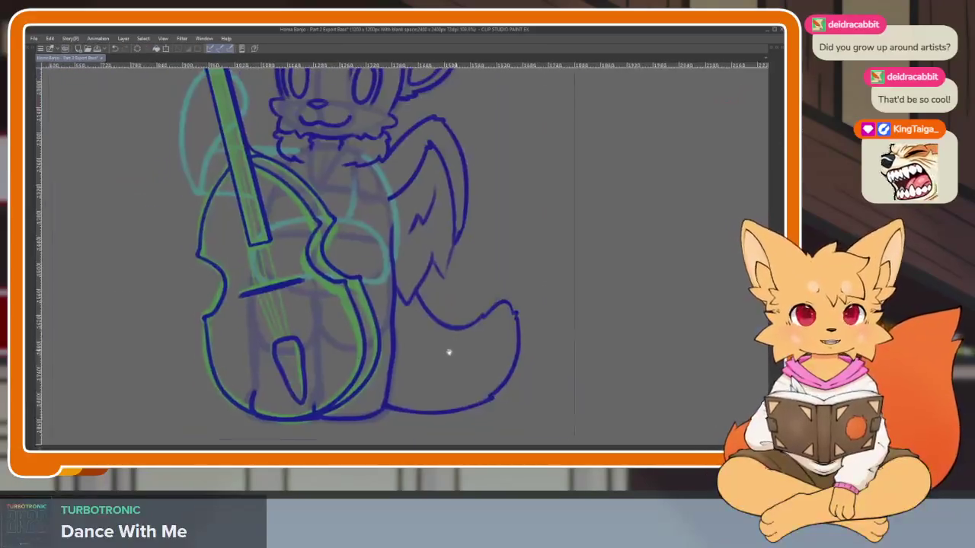
scroll(465, 320, up, 1)
scroll(468, 335, down, 1)
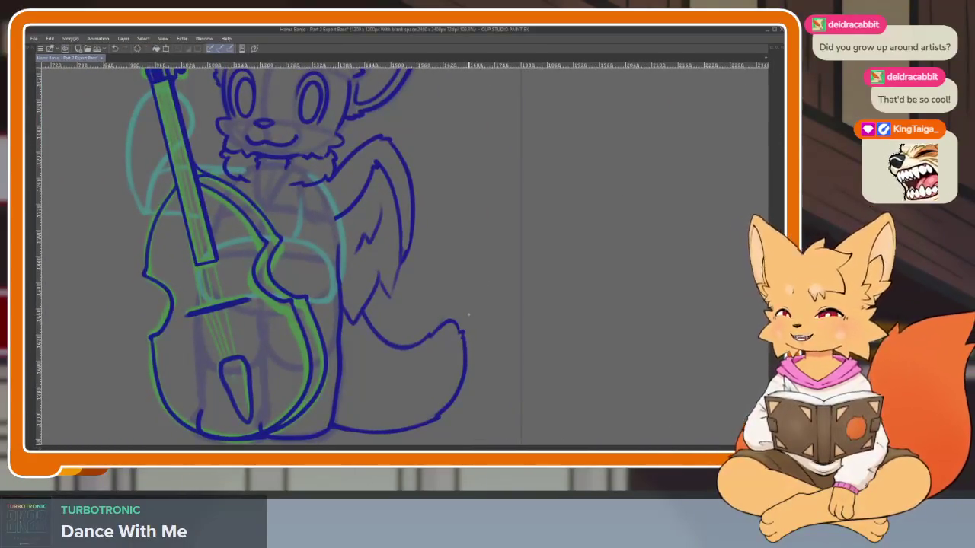
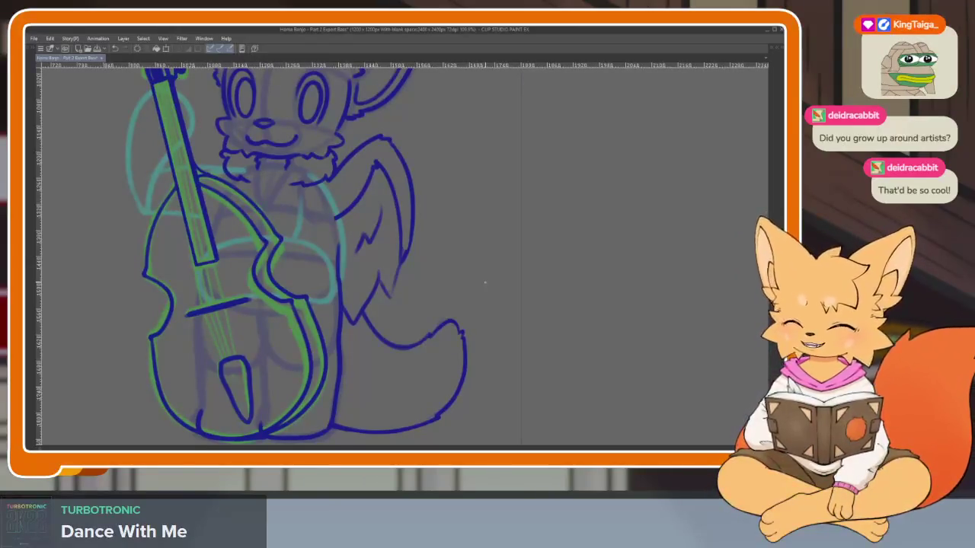
Step: Rotate the canvas so the bass neck lies flatter, with the palettes hidden
scroll(397, 343, up, 1)
scroll(397, 343, down, 1)
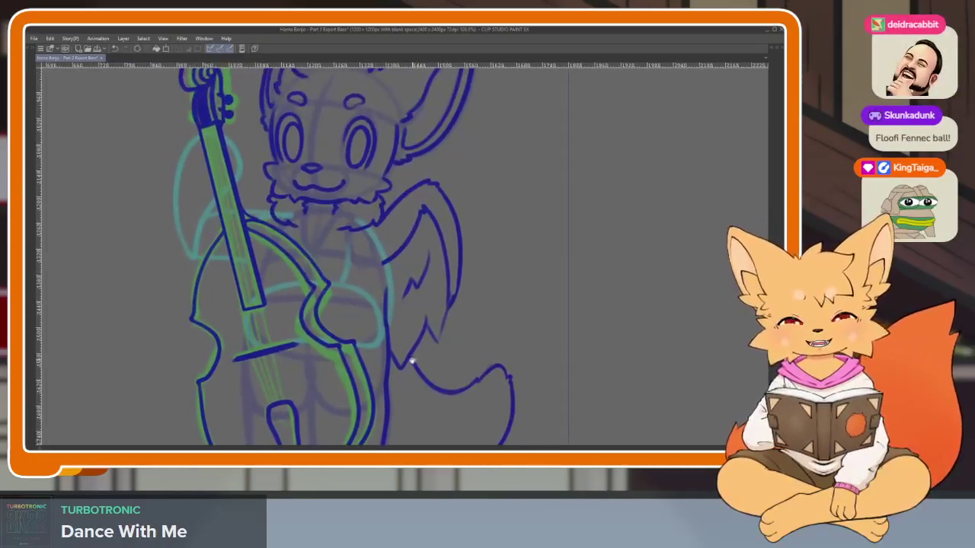
scroll(402, 355, down, 1)
scroll(533, 312, up, 2)
mouse_move(507, 348)
mouse_down()
mouse_move(532, 313)
mouse_move(481, 350)
mouse_move(461, 289)
mouse_move(456, 342)
mouse_move(533, 352)
mouse_move(480, 331)
mouse_move(466, 371)
mouse_move(481, 335)
mouse_up()
scroll(409, 301, up, 3)
scroll(408, 301, down, 2)
scroll(533, 352, up, 2)
scroll(523, 359, up, 1)
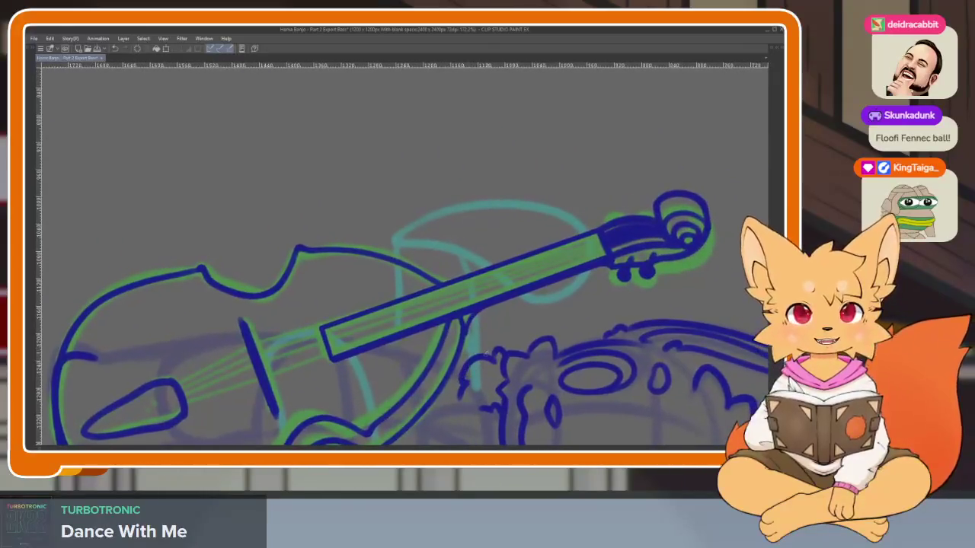
key(Tab)
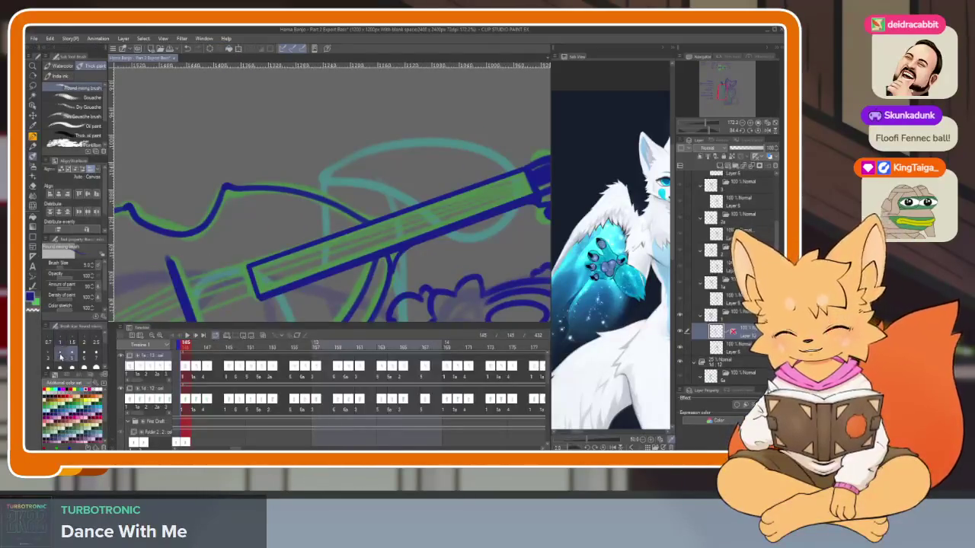
key(Tab)
mouse_move(552, 284)
mouse_down()
mouse_move(592, 259)
mouse_move(246, 373)
mouse_up()
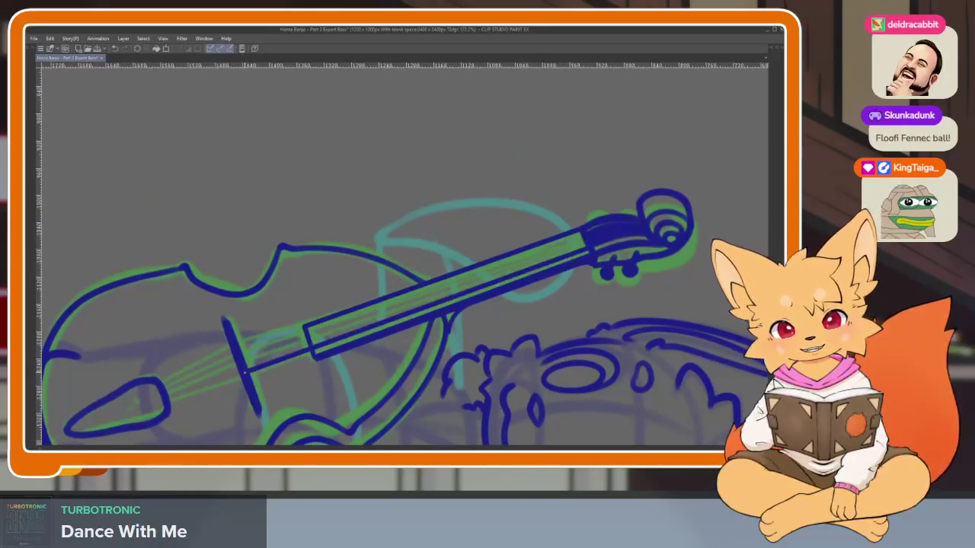
Step: Draw dark blue strings along the bass neck, each extended down to the tailpiece
shift+click(168, 400)
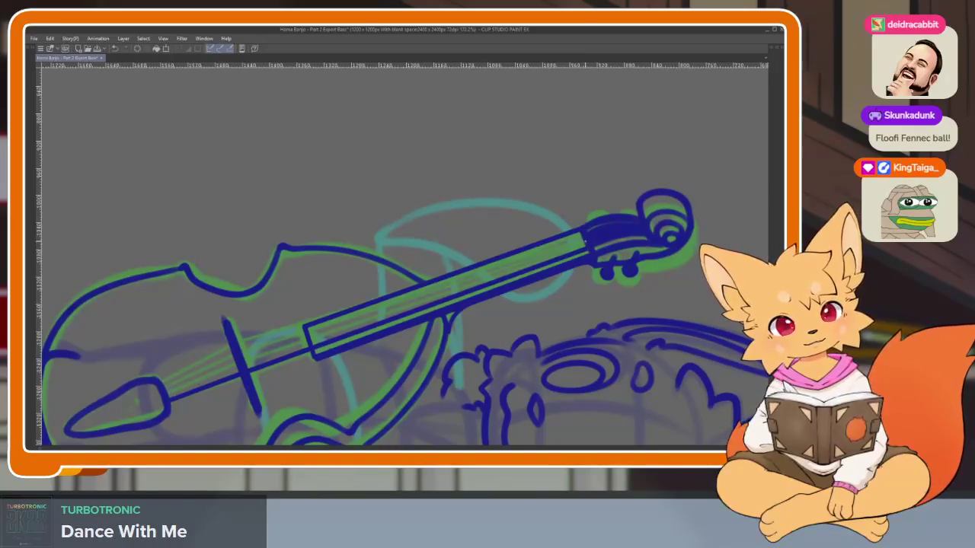
drag(588, 239, 239, 362)
shift+click(164, 396)
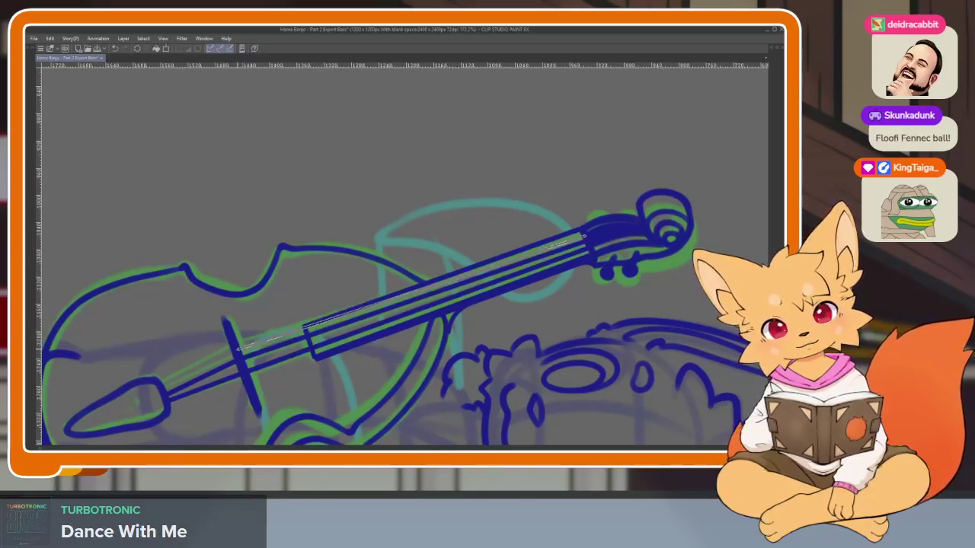
drag(318, 335, 238, 364)
shift+click(164, 390)
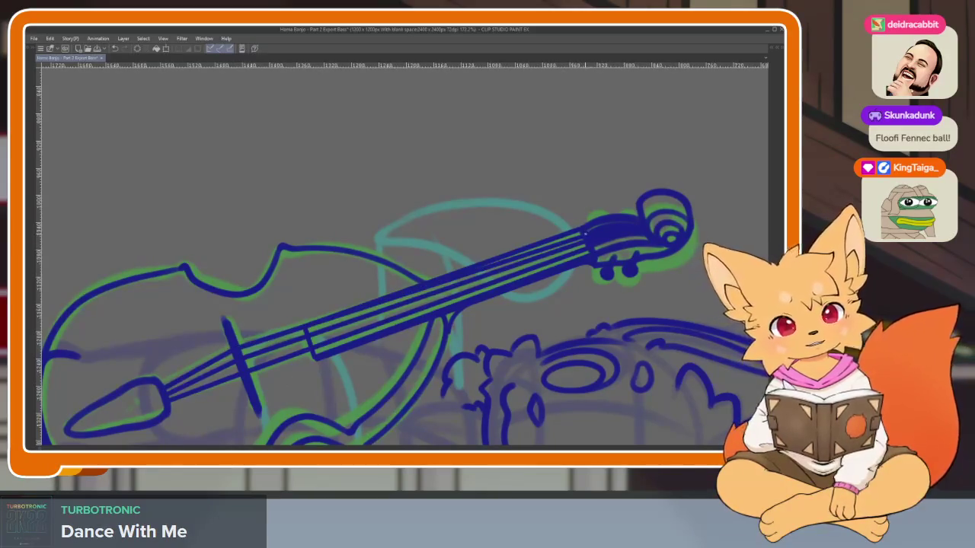
drag(583, 232, 233, 339)
shift+click(161, 387)
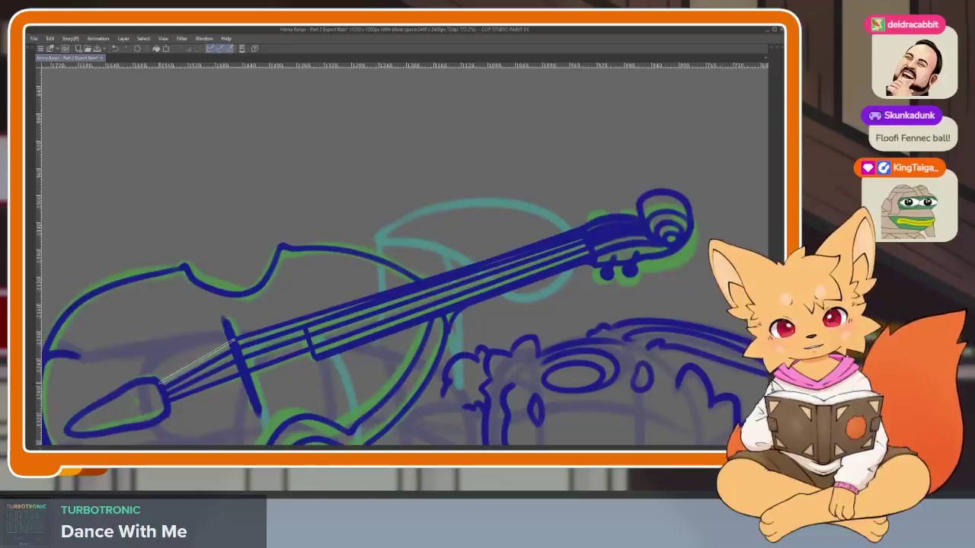
scroll(589, 305, down, 5)
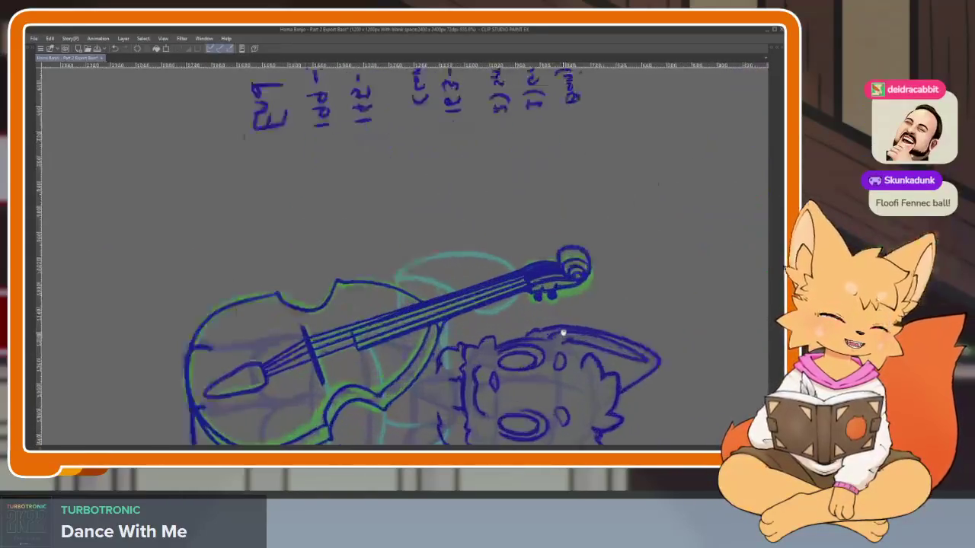
key(Tab)
key(Tab)
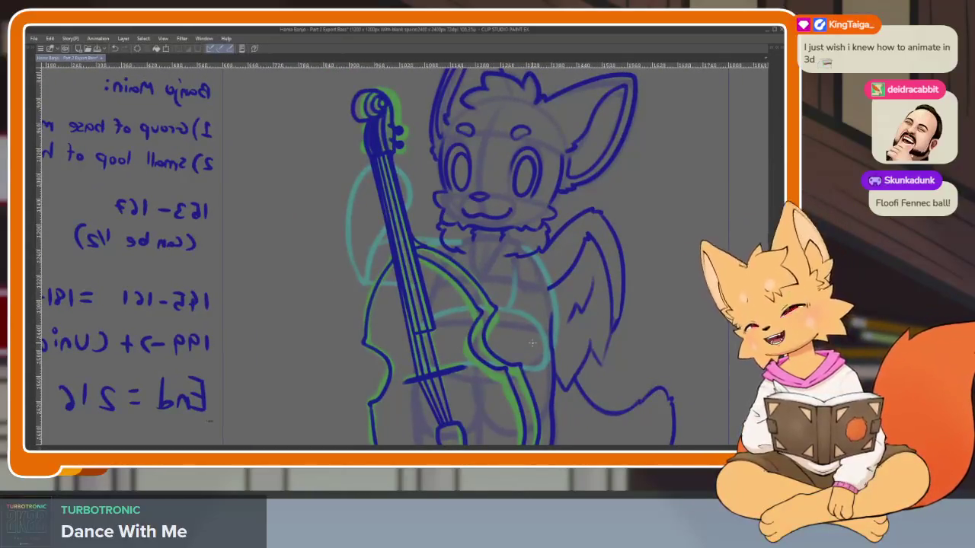
scroll(492, 354, up, 2)
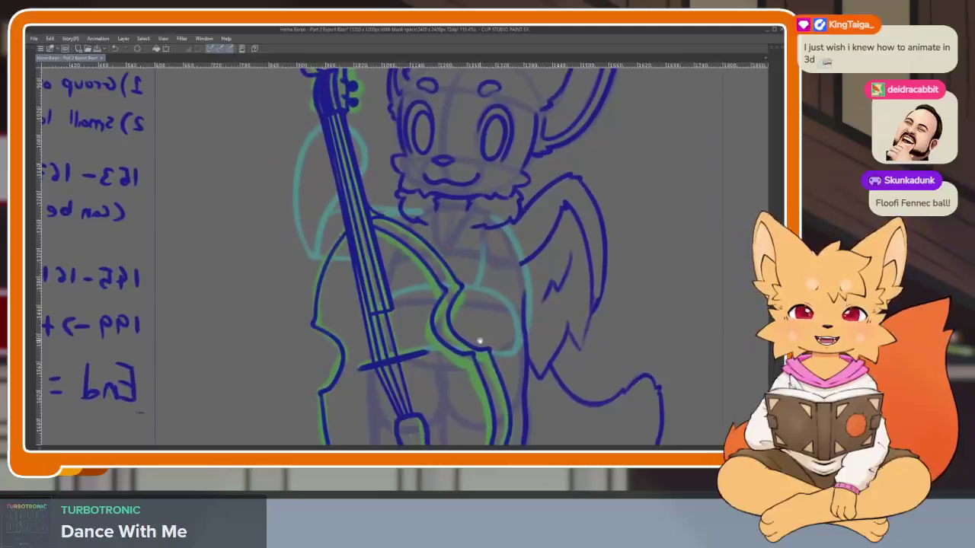
scroll(455, 342, up, 2)
scroll(449, 342, up, 2)
scroll(446, 341, up, 2)
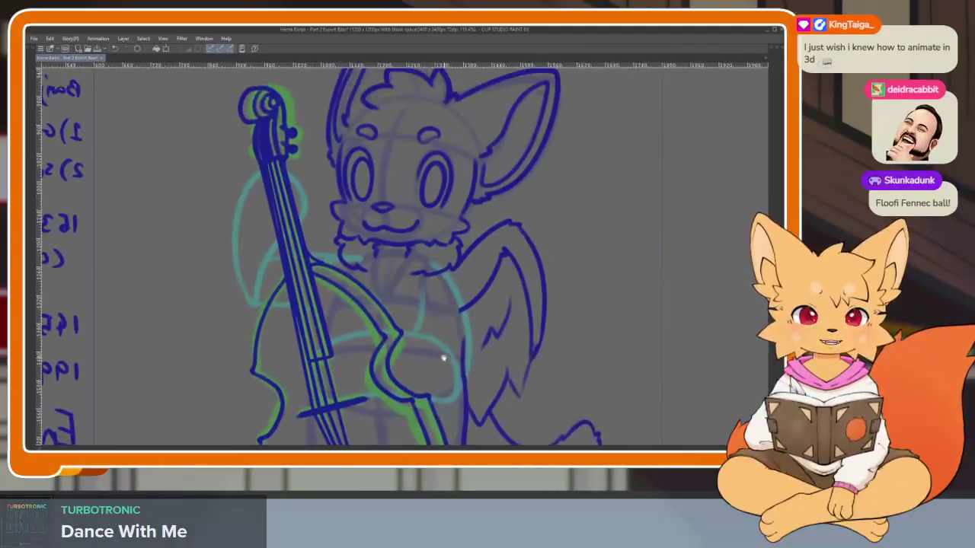
scroll(444, 355, up, 2)
scroll(434, 366, right, 1)
scroll(415, 370, right, 4)
scroll(417, 364, down, 2)
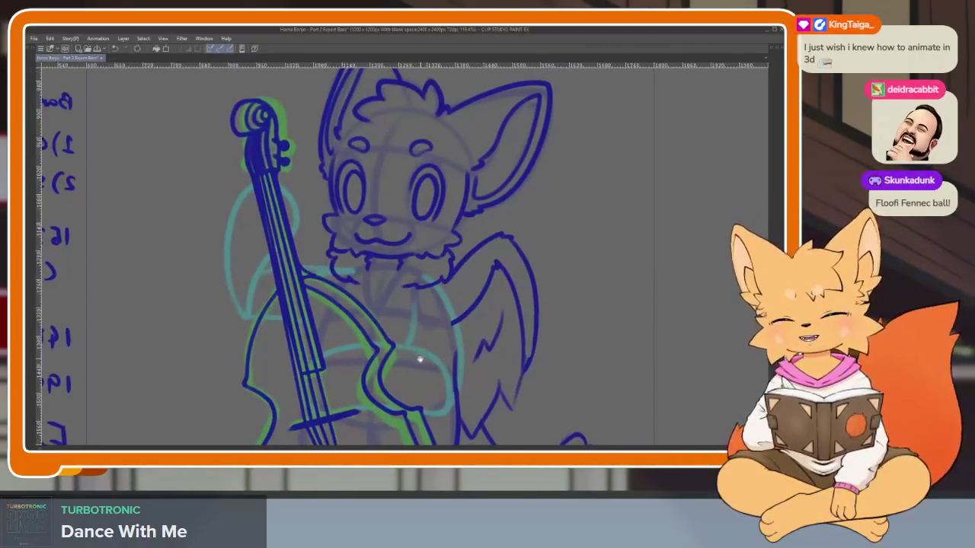
scroll(438, 350, down, 2)
scroll(443, 337, down, 2)
scroll(444, 337, down, 2)
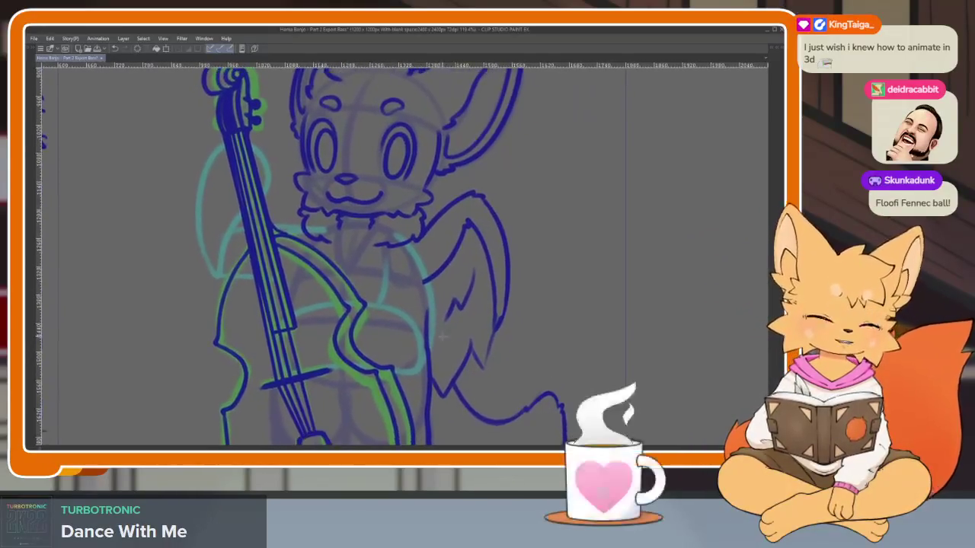
scroll(447, 340, down, 2)
scroll(451, 340, down, 2)
scroll(454, 341, down, 1)
scroll(450, 344, up, 1)
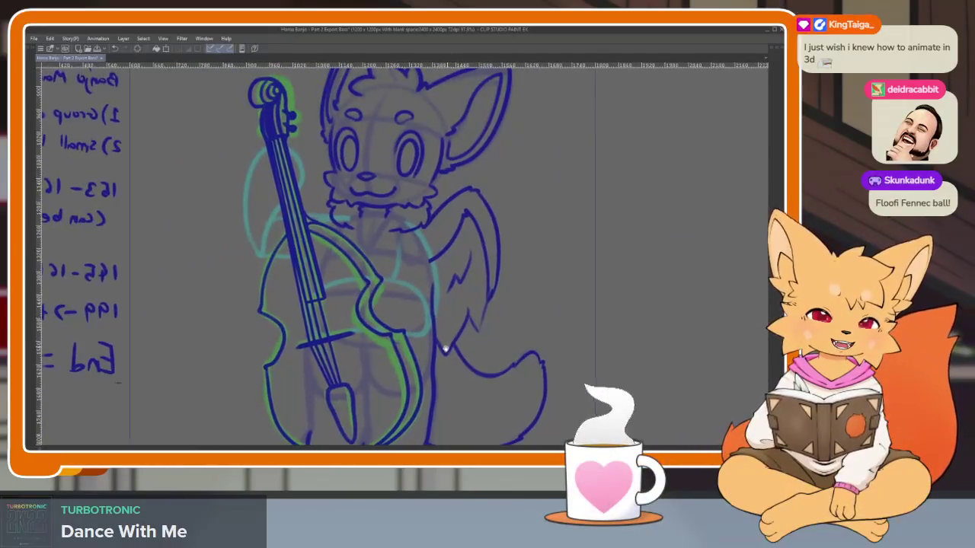
scroll(443, 349, up, 2)
scroll(438, 356, up, 2)
scroll(440, 360, up, 1)
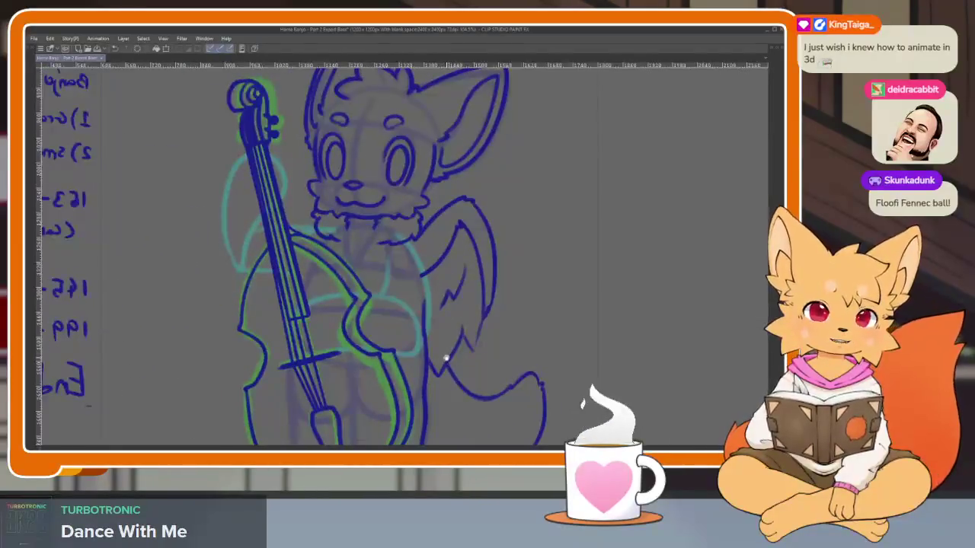
scroll(440, 362, up, 1)
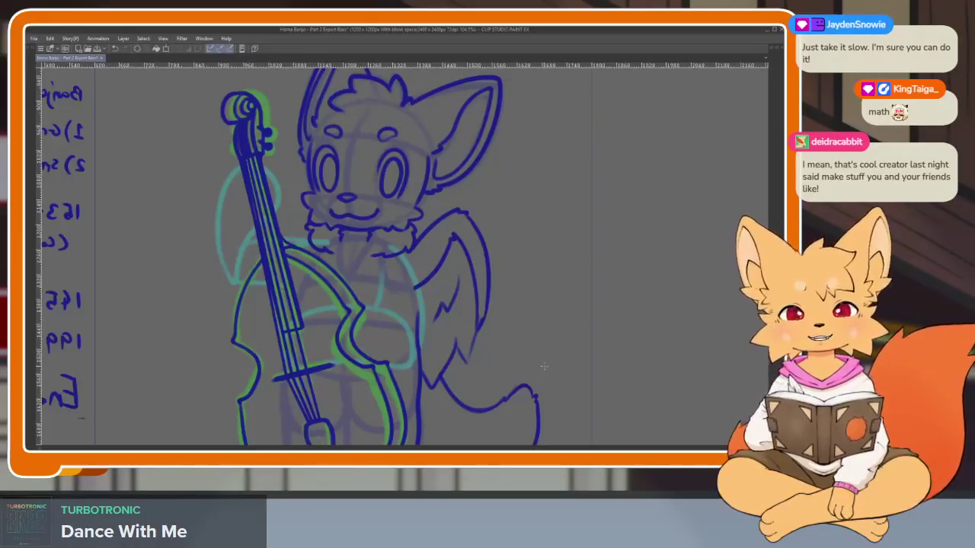
Step: Pan and zoom over the fox's wing and bass lineart, then restore the tool, layer and timeline panels
mouse_move(505, 297)
mouse_down()
mouse_move(461, 312)
mouse_move(384, 298)
mouse_up()
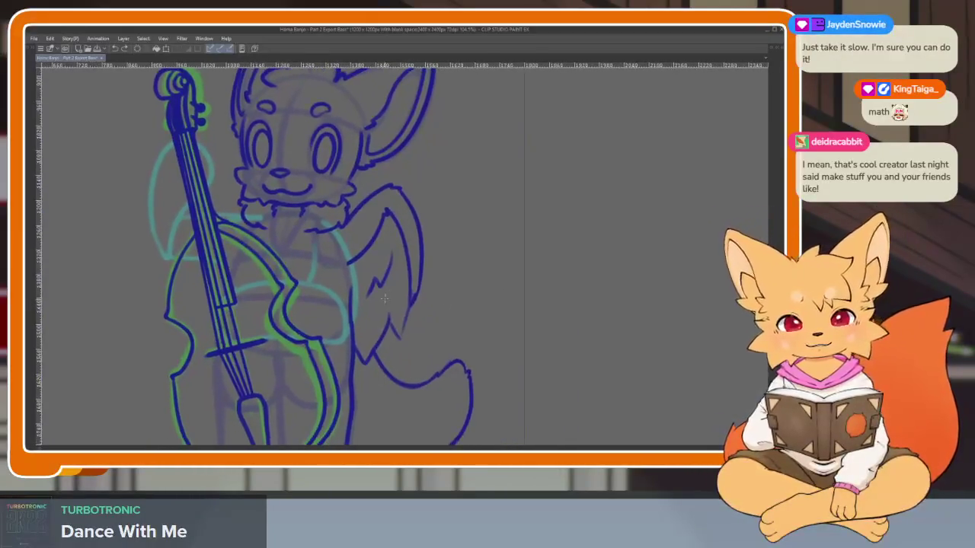
scroll(373, 344, up, 3)
scroll(373, 344, up, 1)
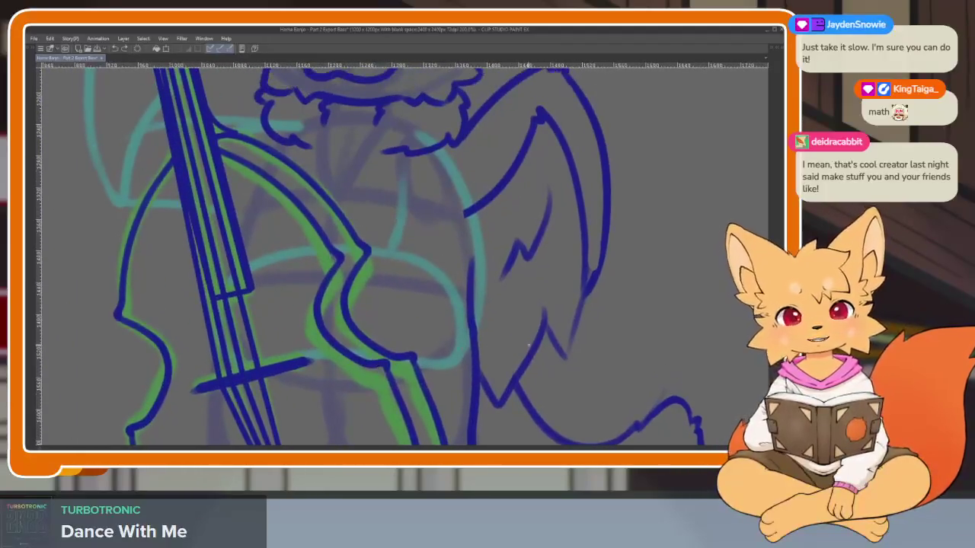
drag(527, 345, 500, 346)
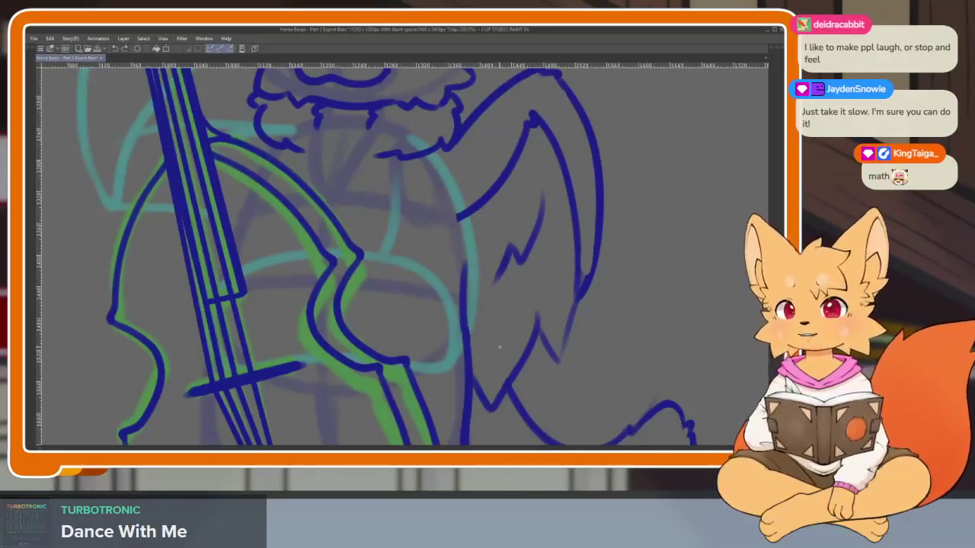
mouse_move(458, 323)
mouse_down()
mouse_move(442, 352)
mouse_move(445, 337)
mouse_up()
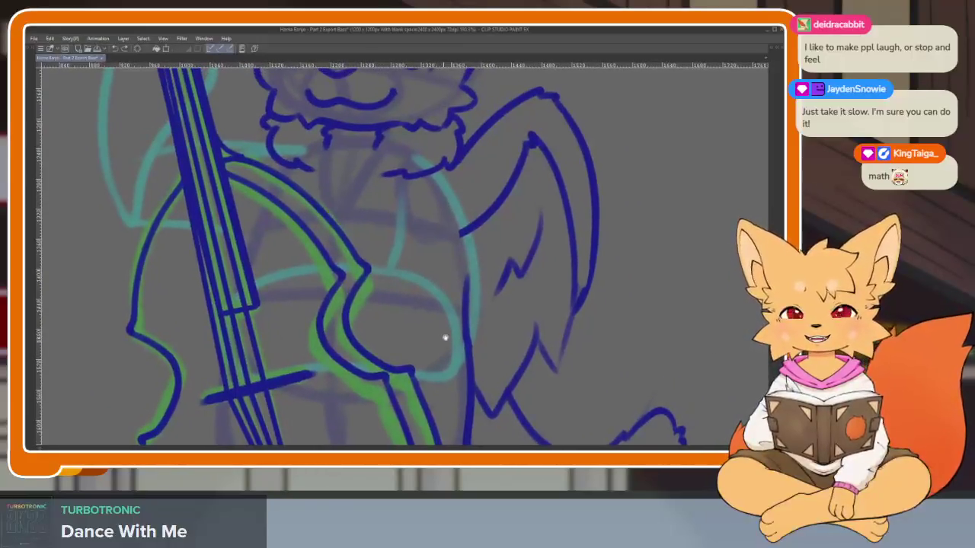
scroll(615, 300, down, 5)
scroll(583, 320, up, 3)
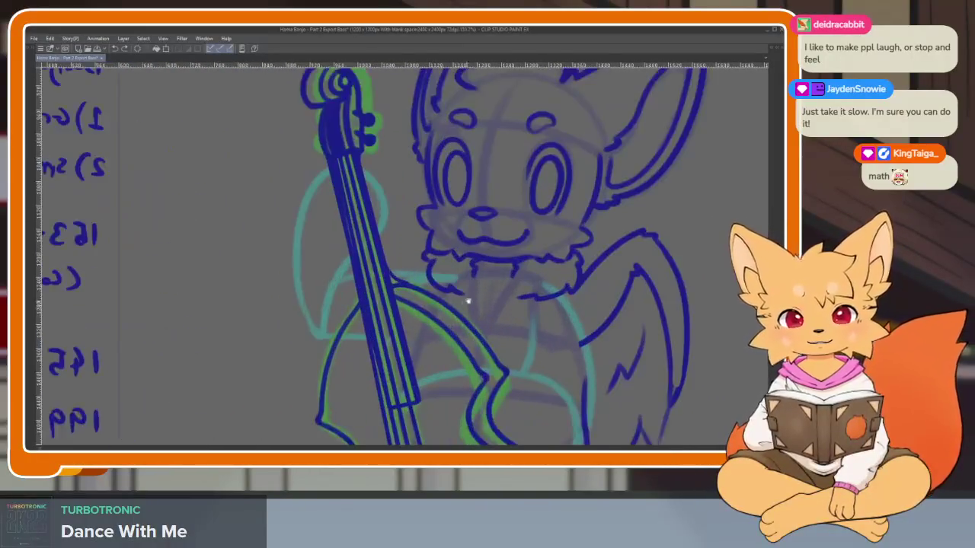
scroll(458, 324, up, 2)
scroll(463, 337, up, 1)
scroll(463, 348, up, 1)
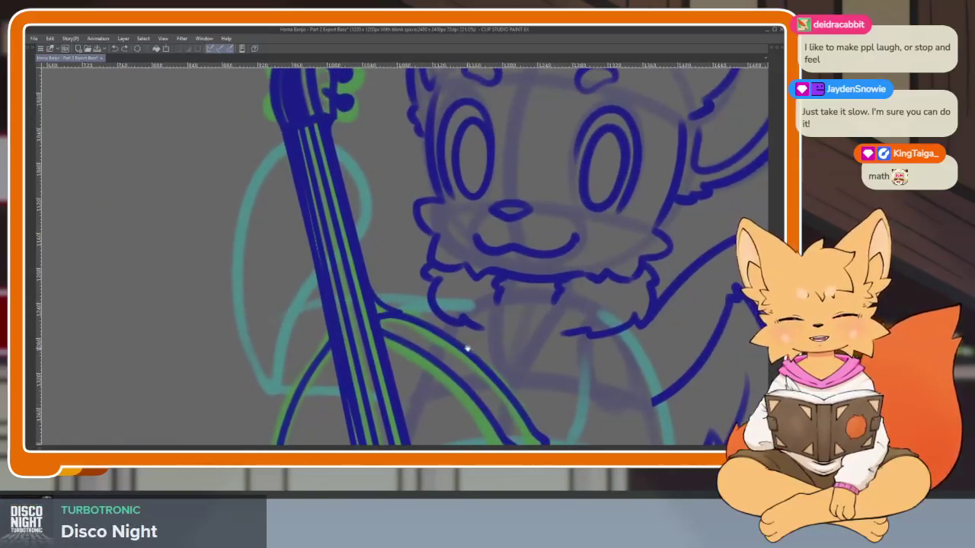
scroll(466, 349, up, 1)
scroll(470, 348, down, 2)
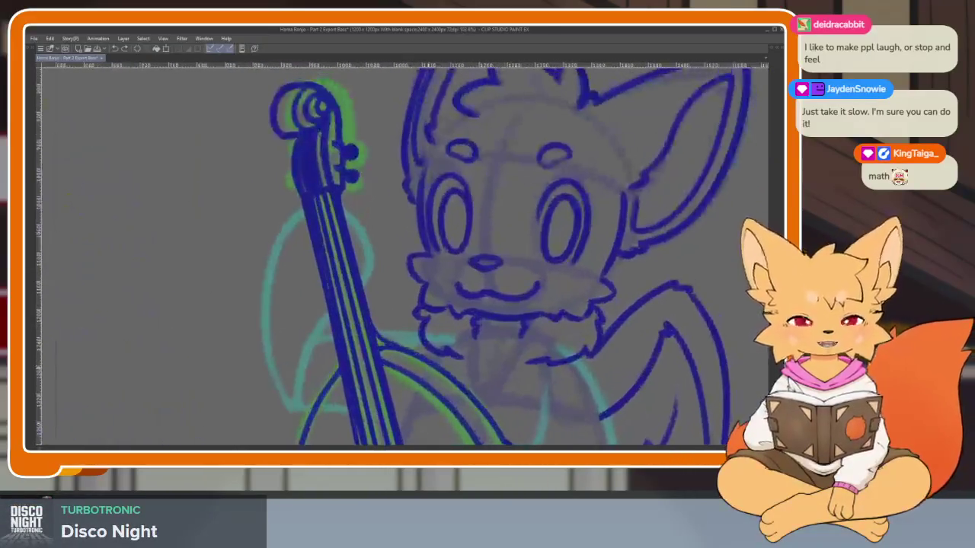
scroll(426, 372, up, 1)
scroll(425, 372, right, 1)
scroll(391, 372, down, 1)
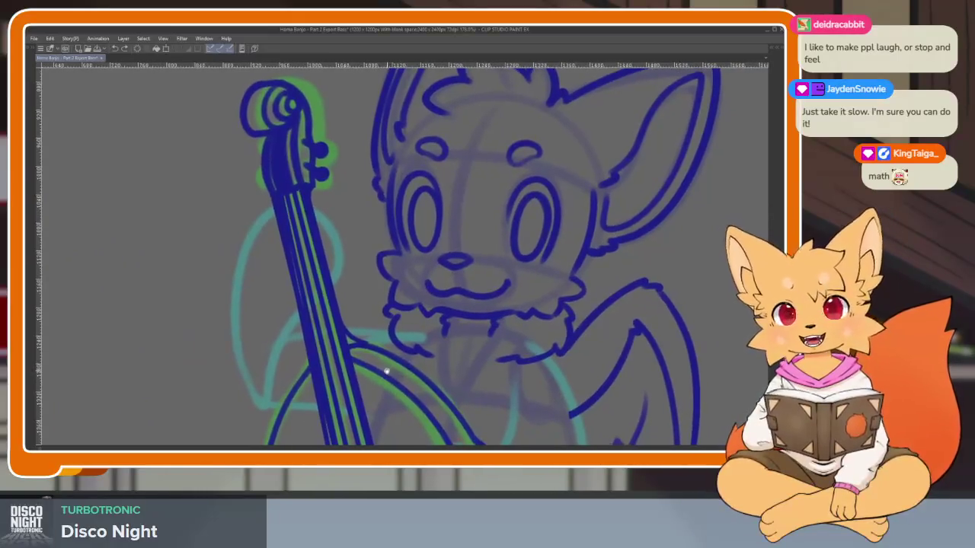
scroll(388, 370, down, 3)
scroll(365, 385, up, 3)
scroll(360, 383, up, 1)
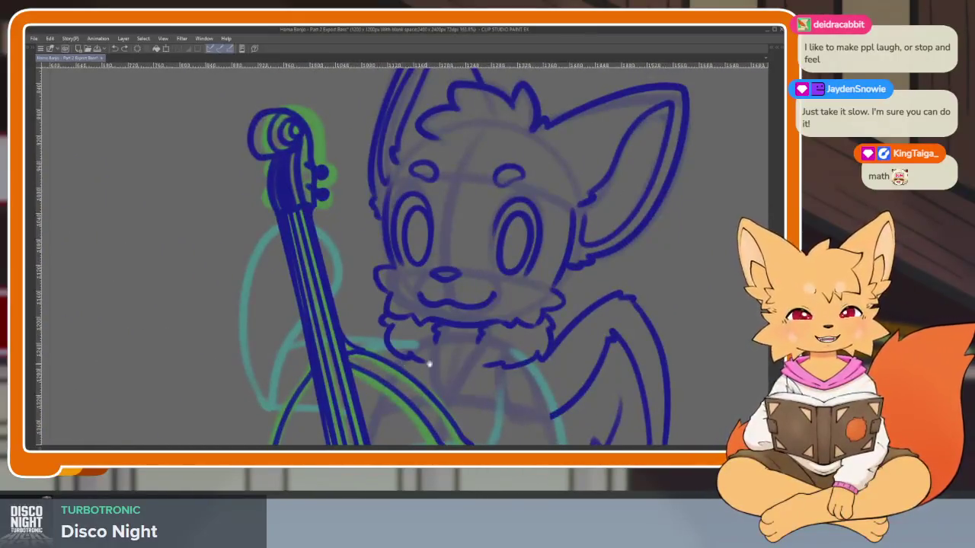
scroll(431, 364, right, 1)
scroll(438, 363, right, 1)
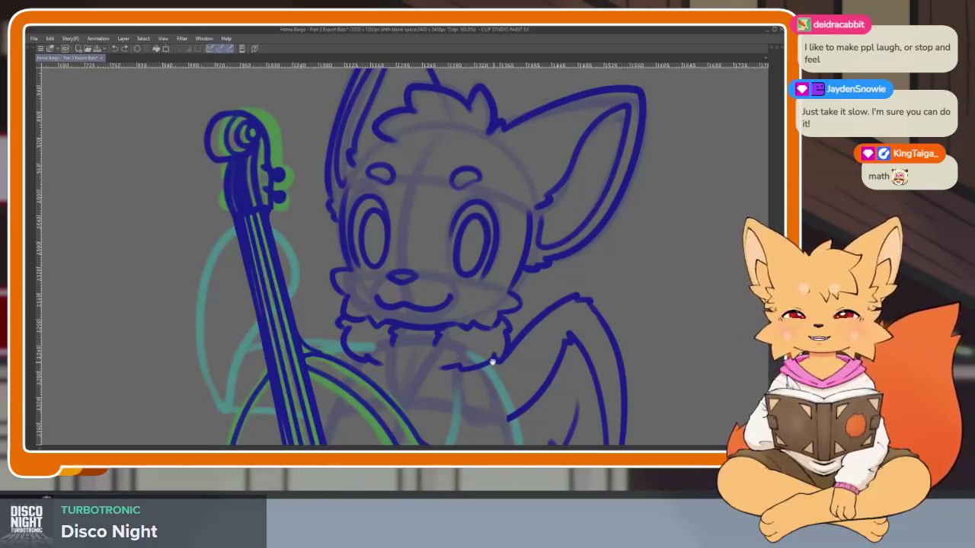
scroll(492, 363, down, 1)
scroll(470, 353, down, 1)
scroll(480, 352, down, 1)
scroll(477, 343, down, 1)
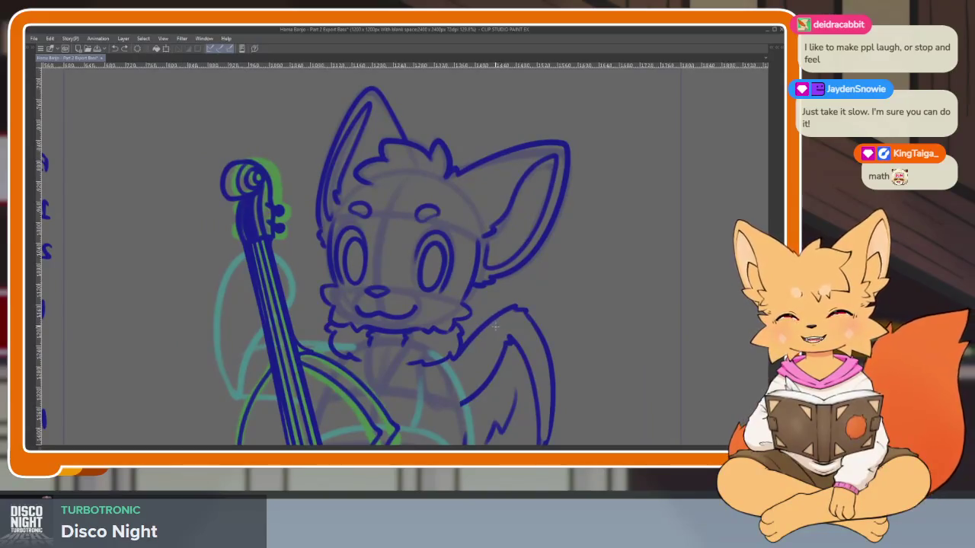
scroll(463, 355, right, 1)
scroll(501, 348, down, 1)
scroll(545, 329, down, 1)
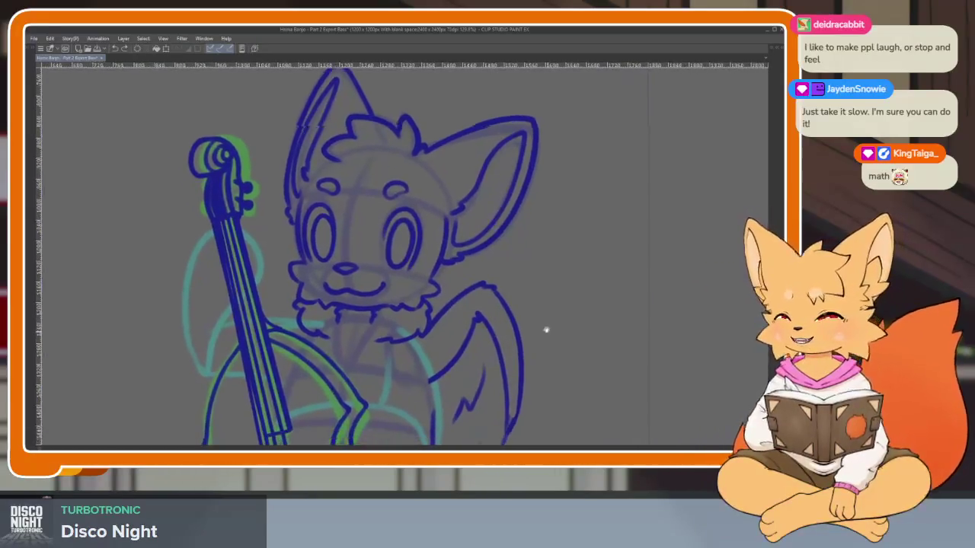
scroll(546, 330, down, 3)
scroll(518, 322, up, 2)
scroll(467, 305, up, 1)
scroll(337, 337, up, 1)
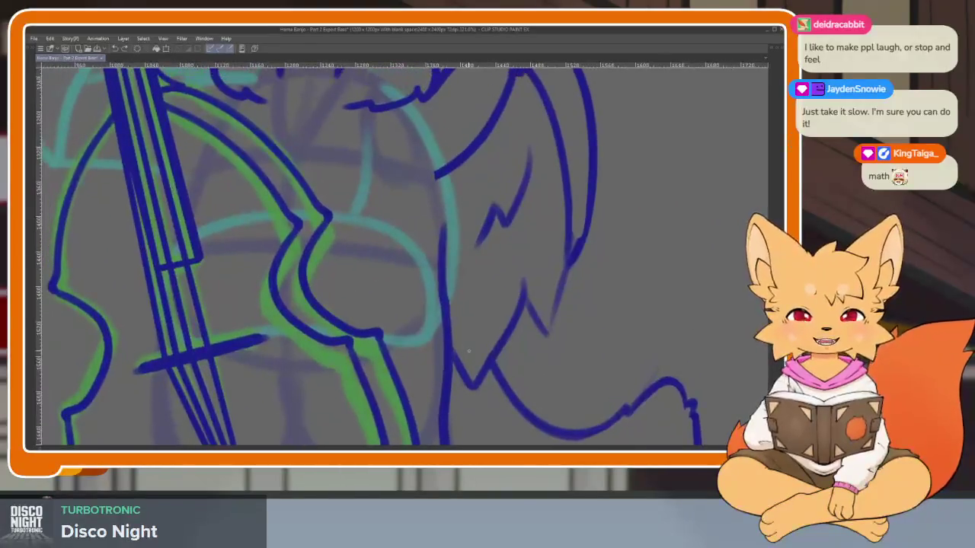
scroll(469, 350, up, 1)
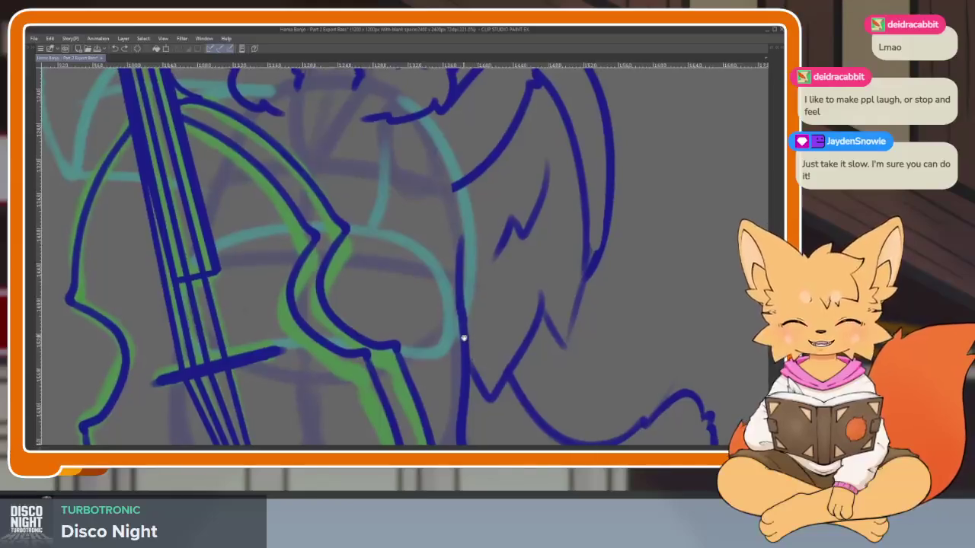
scroll(463, 338, down, 2)
scroll(457, 359, down, 1)
key(Tab)
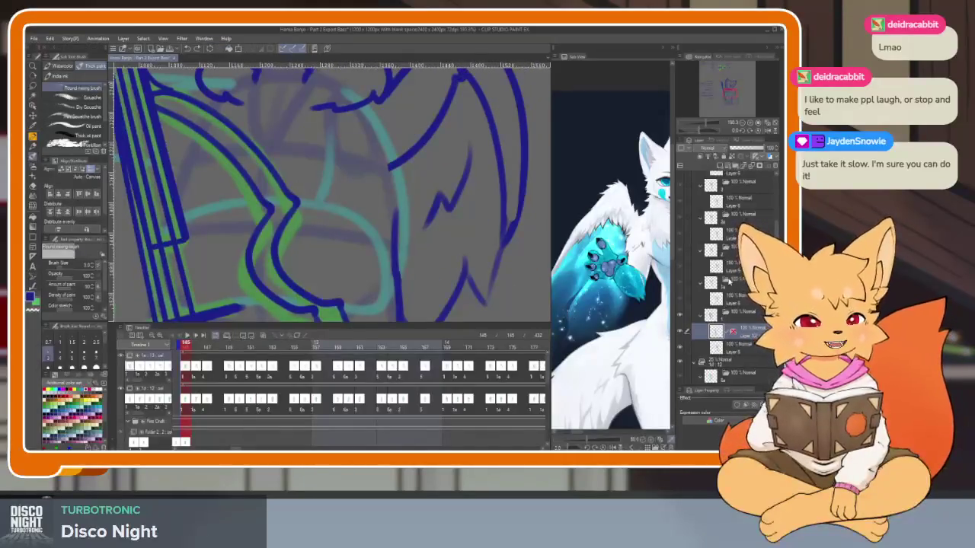
Step: Lower the dark blue line-art layer's opacity to 35%
key(Tab)
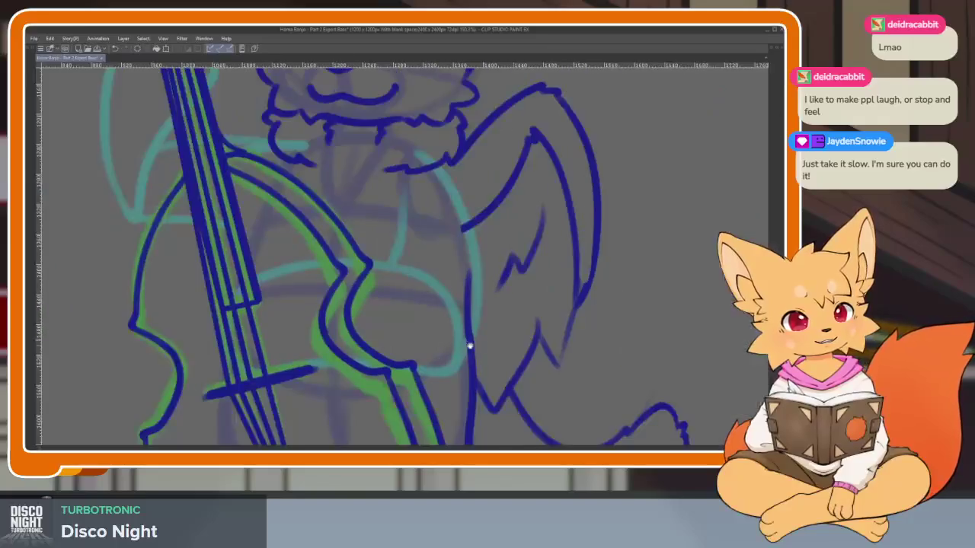
scroll(467, 344, up, 1)
scroll(404, 378, up, 1)
scroll(404, 378, up, 2)
key(Tab)
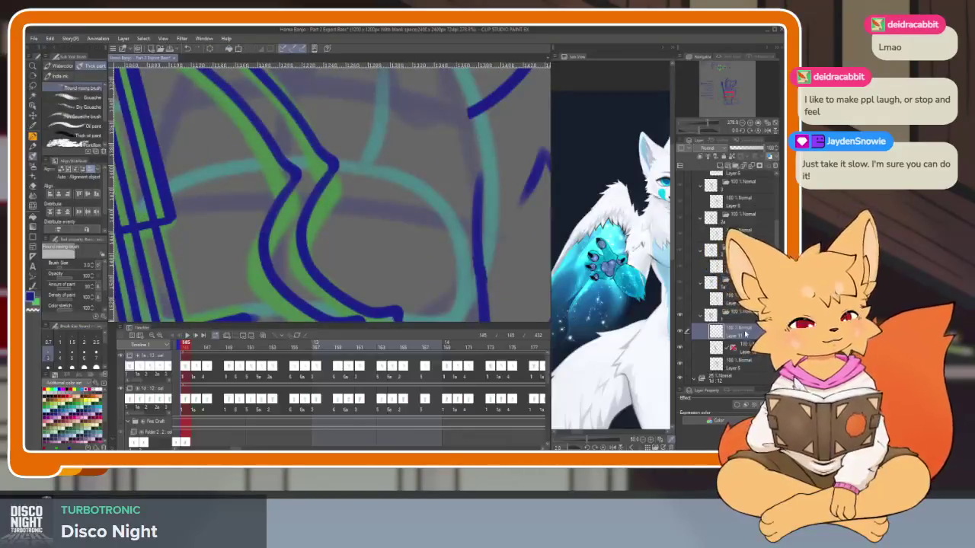
click(744, 149)
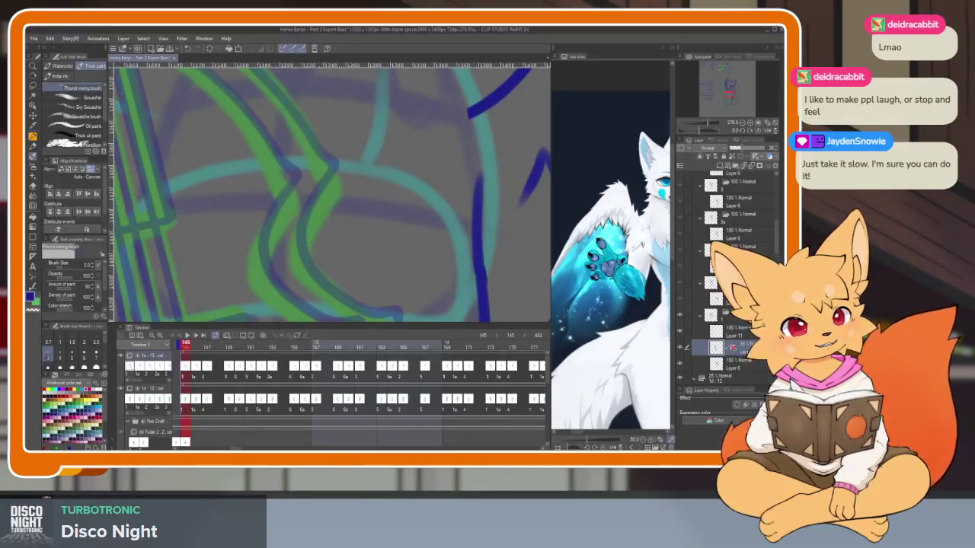
Step: Step to the next animation frame and start a free transform on the green bass sketch
key(ctrl+Right)
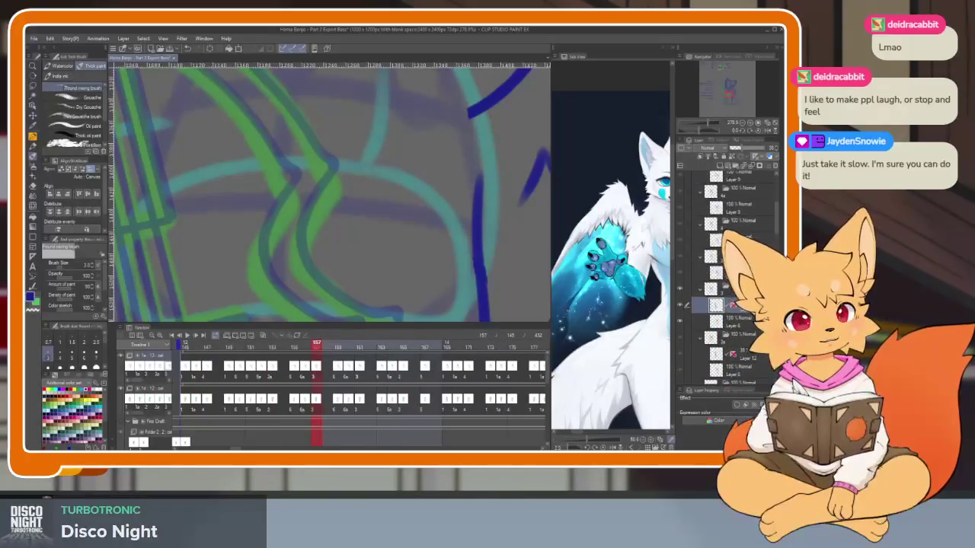
key(Tab)
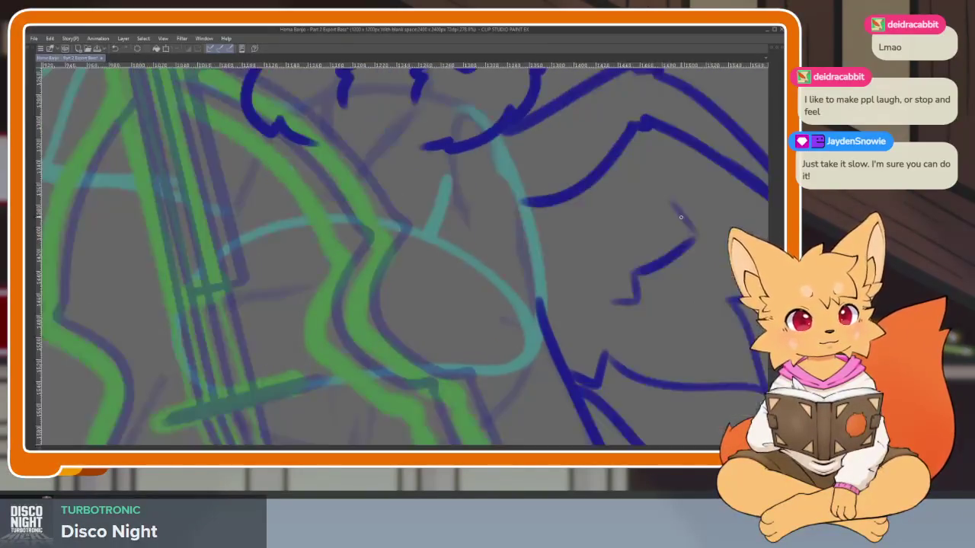
scroll(438, 313, down, 5)
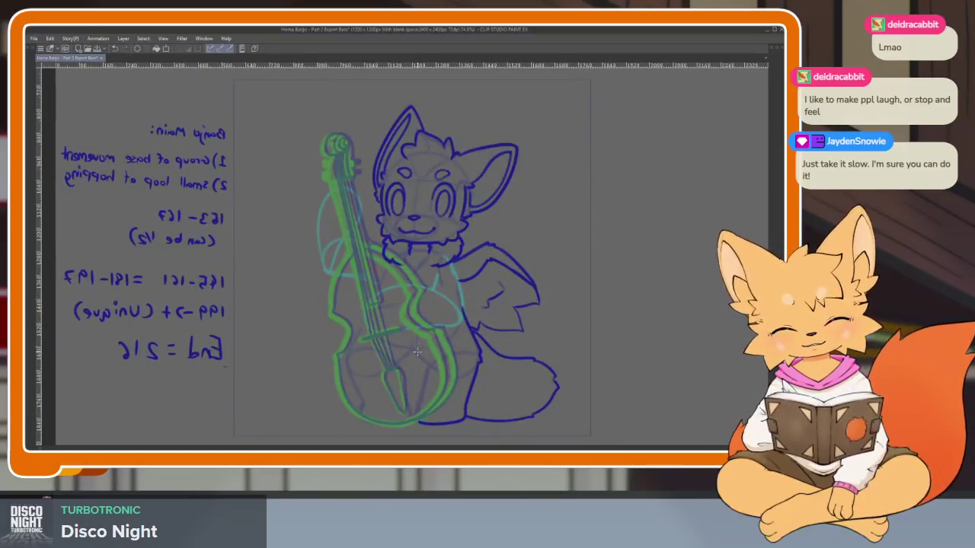
key(ctrl+t)
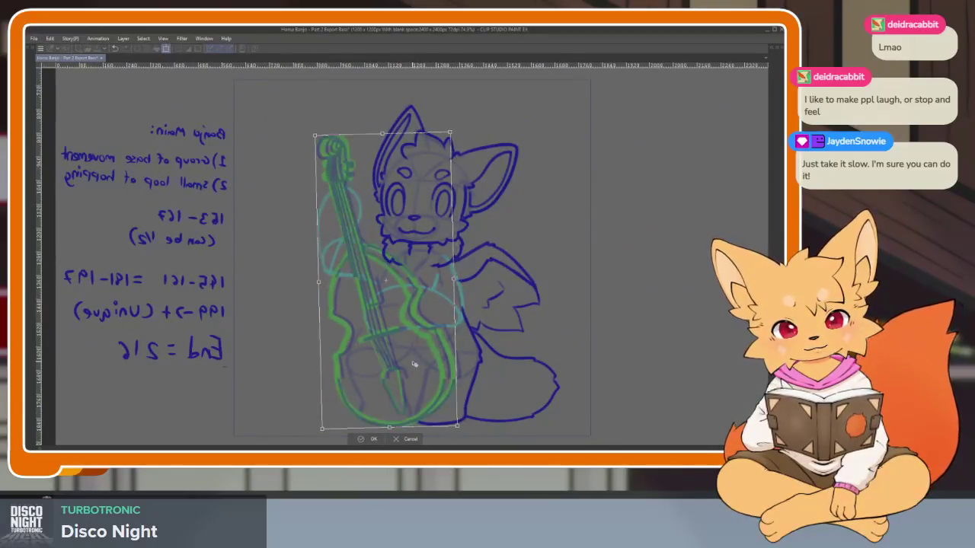
Step: Nudge the green bass sketch slightly up-left and confirm the transform
drag(414, 364, 413, 364)
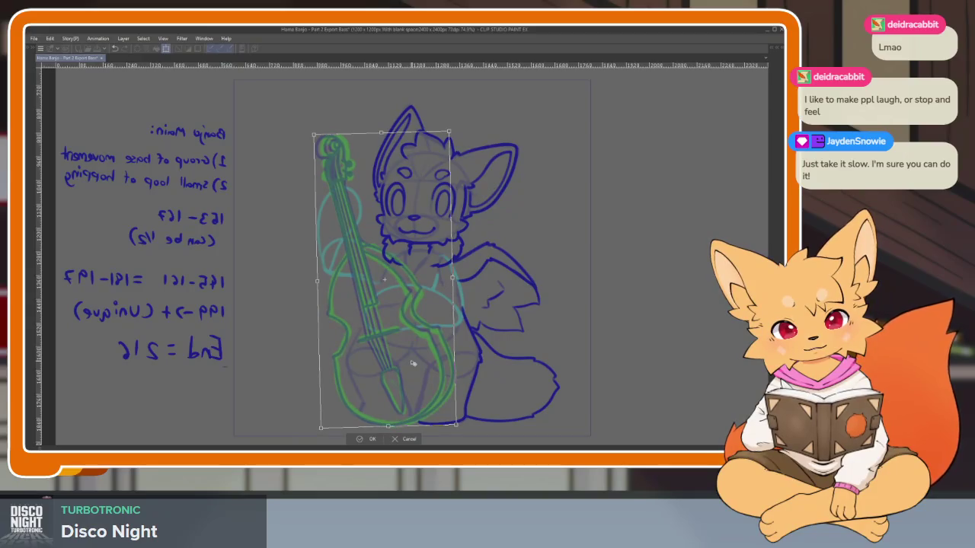
click(366, 441)
scroll(501, 383, up, 2)
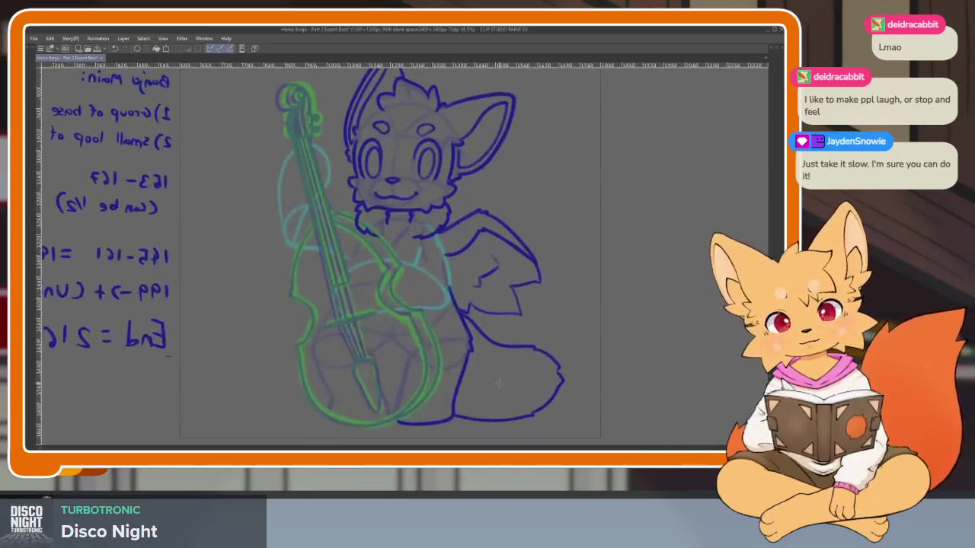
Step: Check timeline frames 416 and 376, then hide the panels for a canvas-only view
key(Tab)
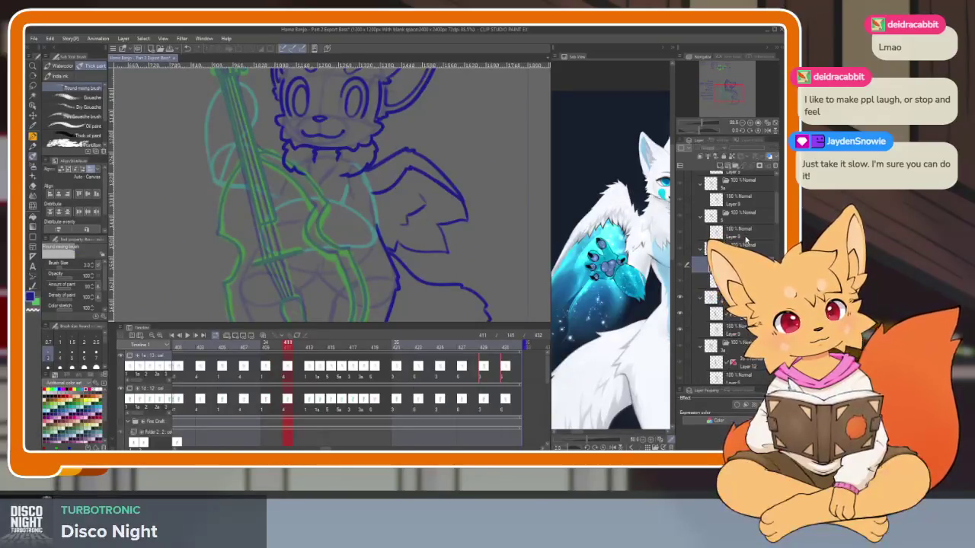
key(Right)
key(Right)
key(Right)
key(Right)
key(Right)
click(748, 200)
scroll(748, 204, up, 3)
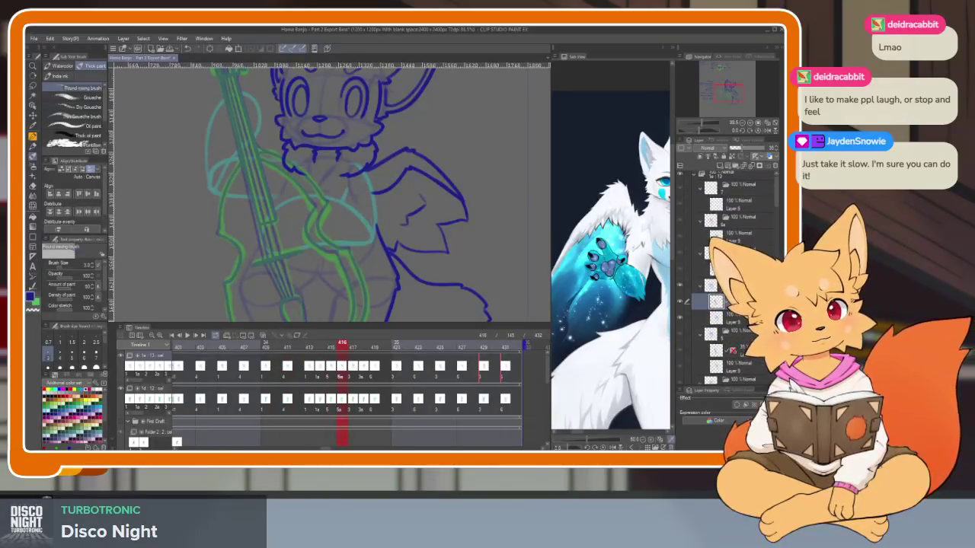
key(Left)
key(Left)
scroll(743, 227, down, 3)
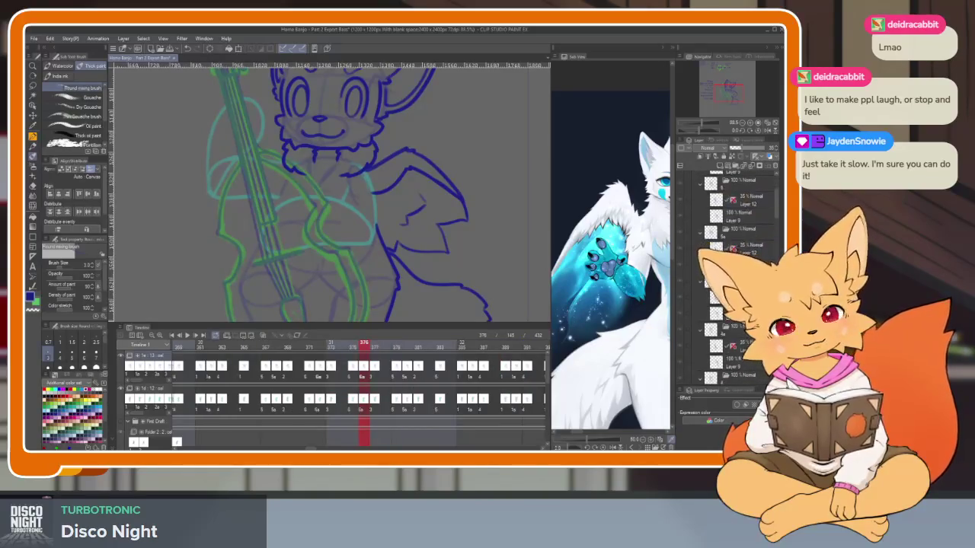
scroll(743, 227, down, 2)
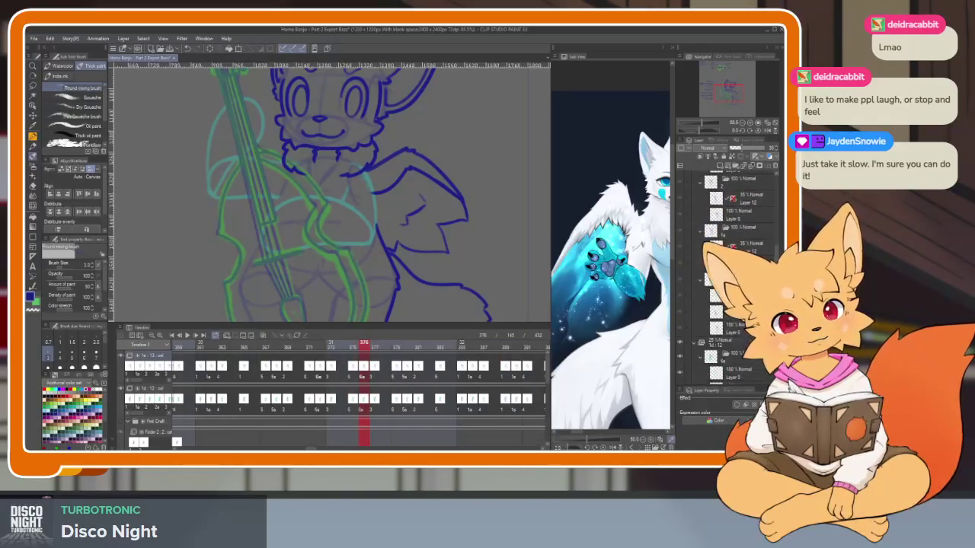
key(Tab)
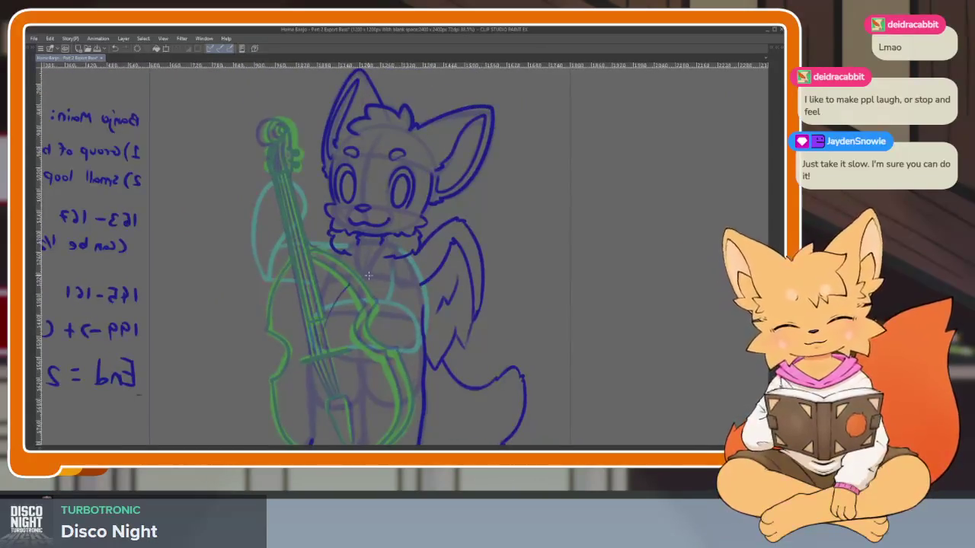
scroll(412, 348, up, 2)
scroll(424, 370, up, 1)
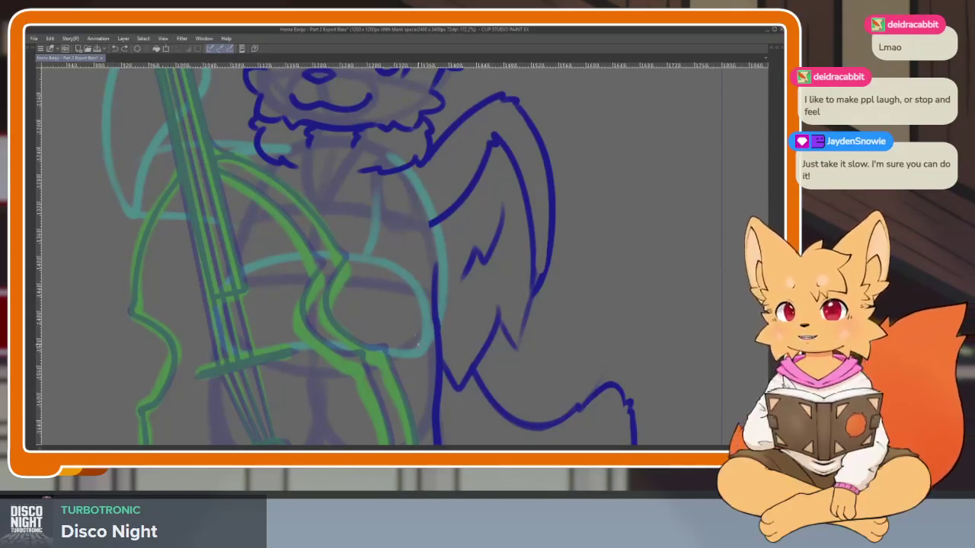
scroll(326, 383, up, 4)
key(Tab)
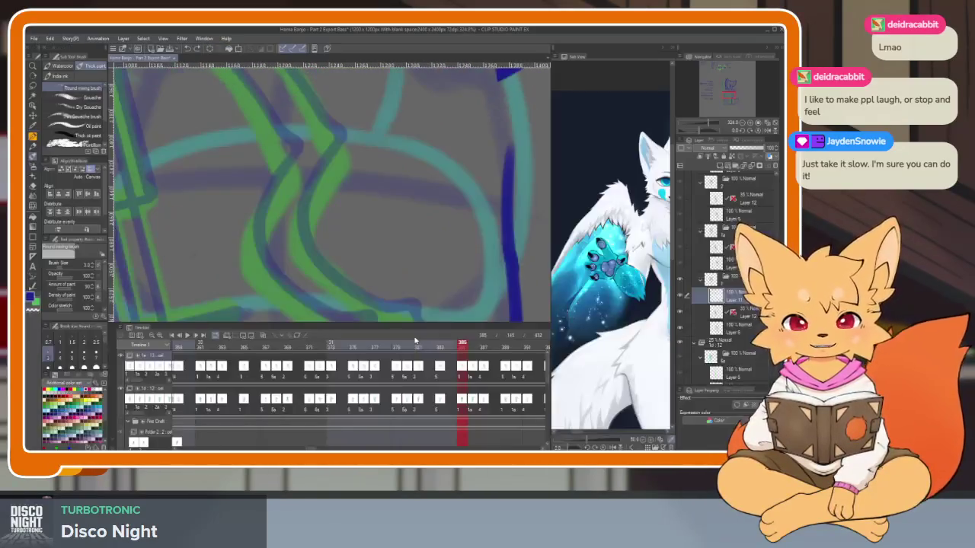
key(Tab)
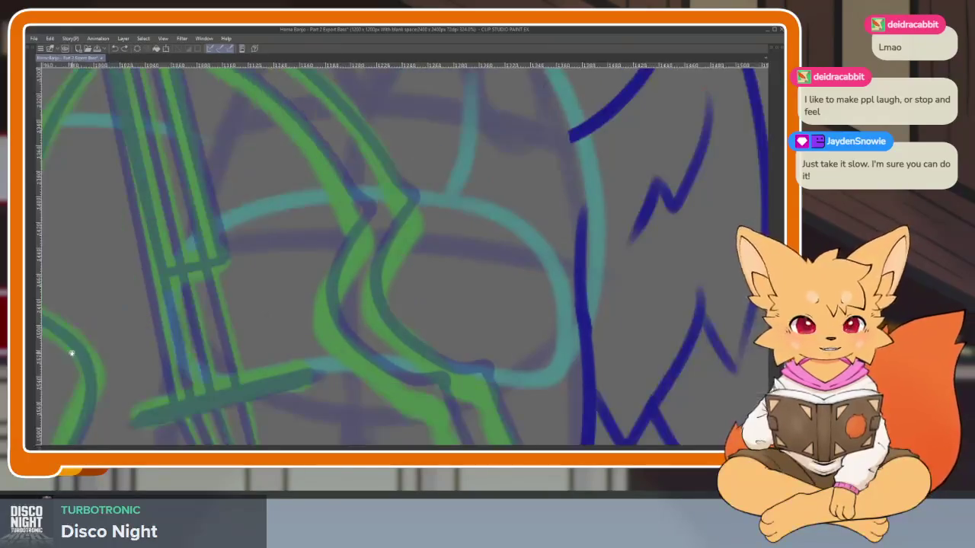
drag(402, 312, 502, 313)
key(ctrl+z)
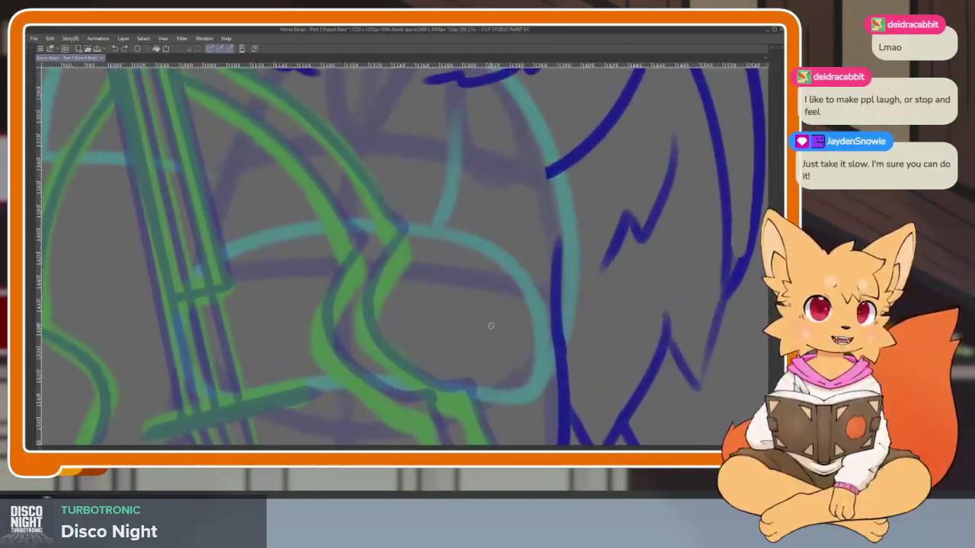
key(Tab)
key(Tab)
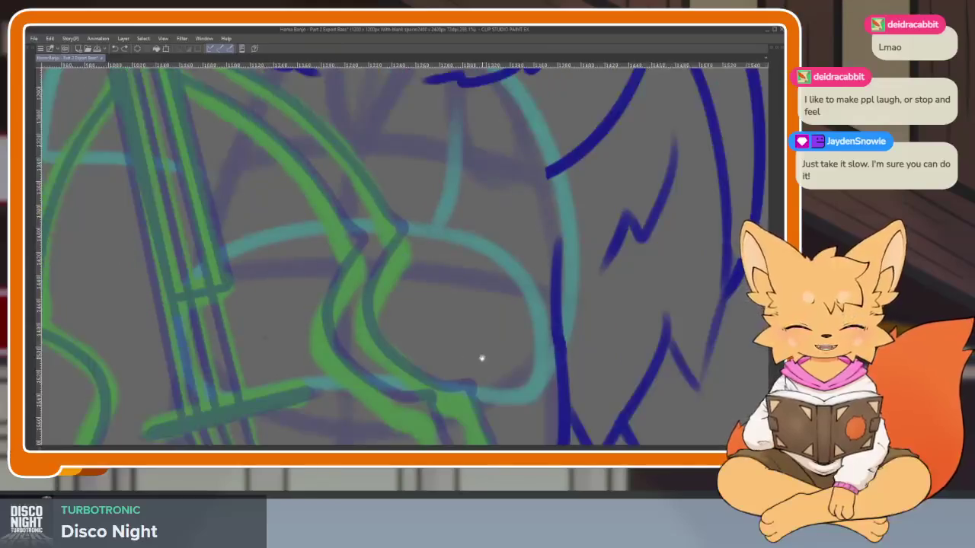
scroll(457, 356, down, 1)
scroll(441, 358, down, 1)
scroll(441, 367, down, 1)
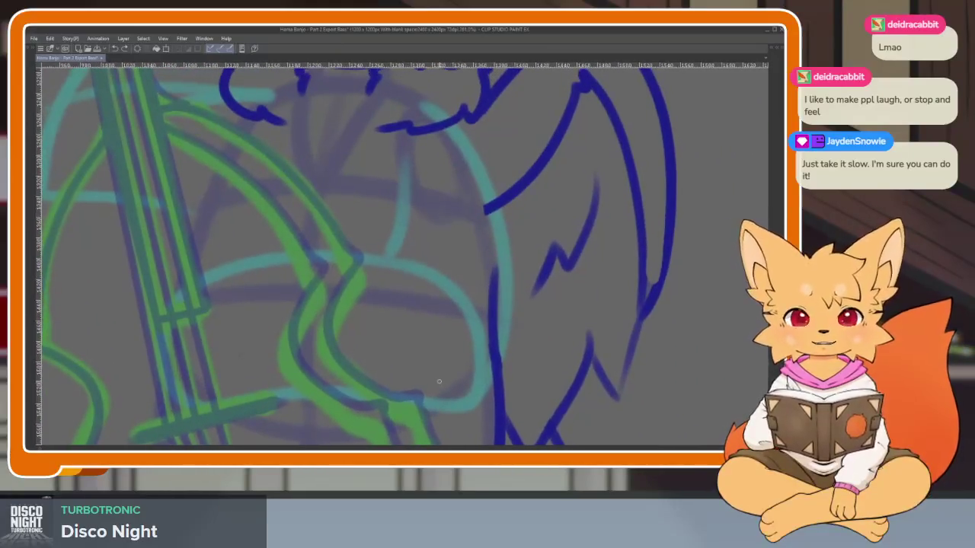
scroll(435, 377, down, 1)
scroll(343, 361, up, 1)
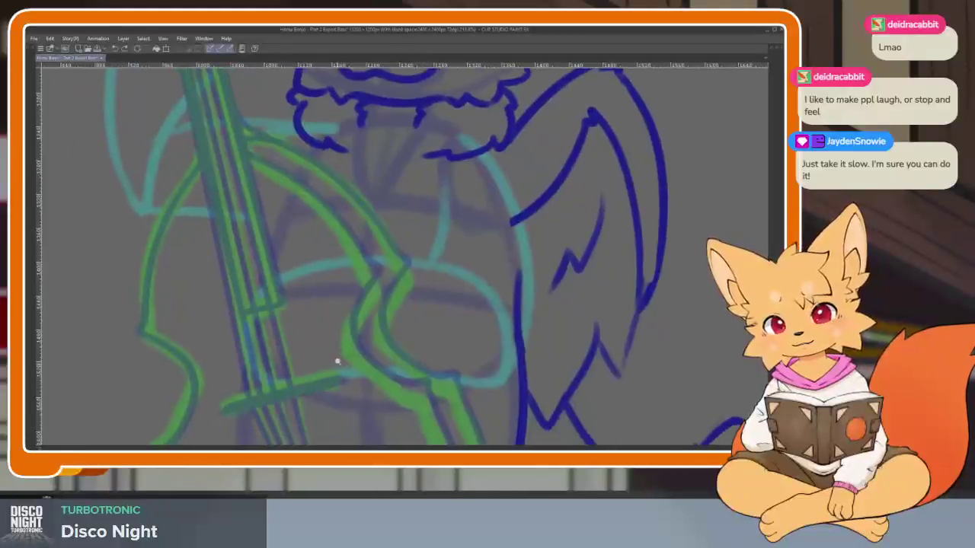
scroll(290, 327, up, 2)
scroll(271, 274, up, 1)
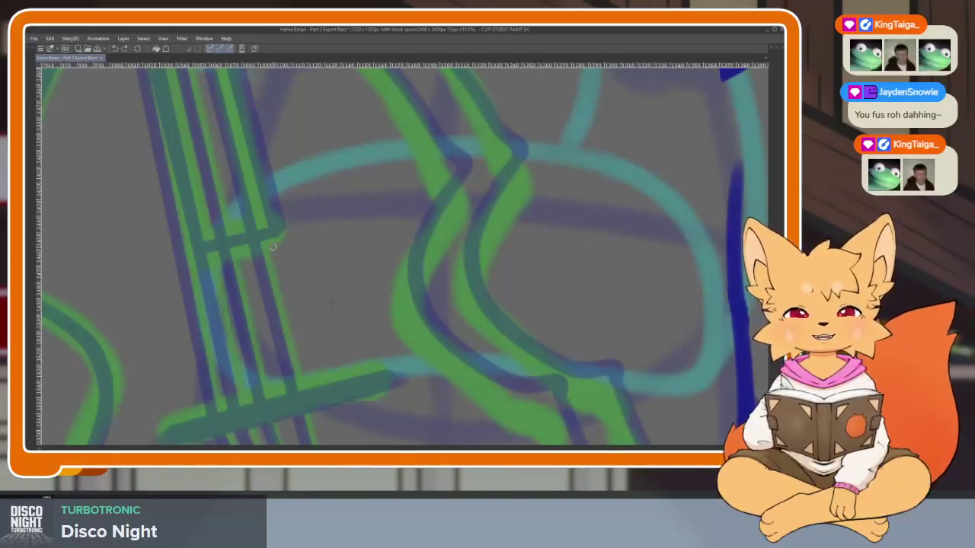
Step: Try a short blue stroke near the belly, undo it, and zoom in on the bass neck
drag(391, 334, 414, 311)
key(ctrl+z)
scroll(551, 331, down, 2)
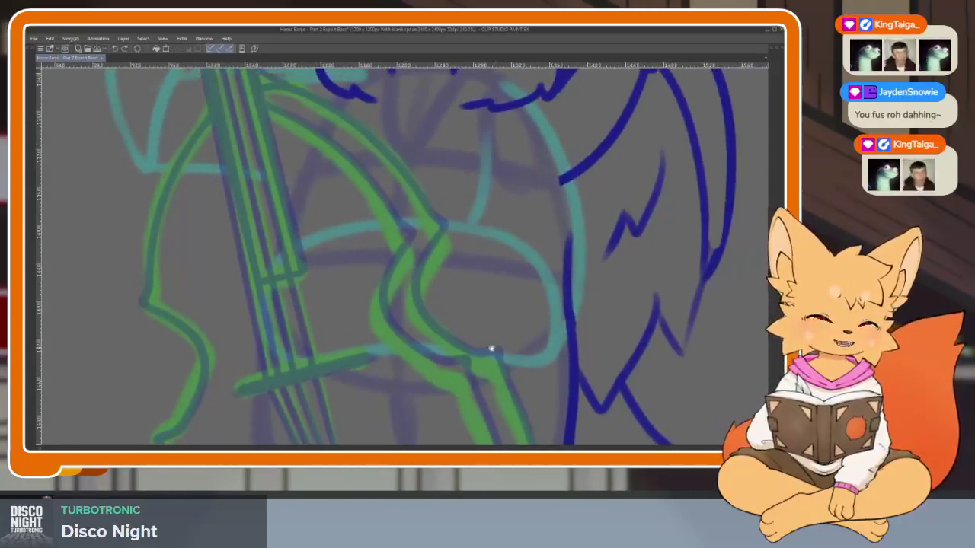
scroll(491, 349, up, 2)
scroll(434, 377, up, 1)
scroll(553, 355, up, 1)
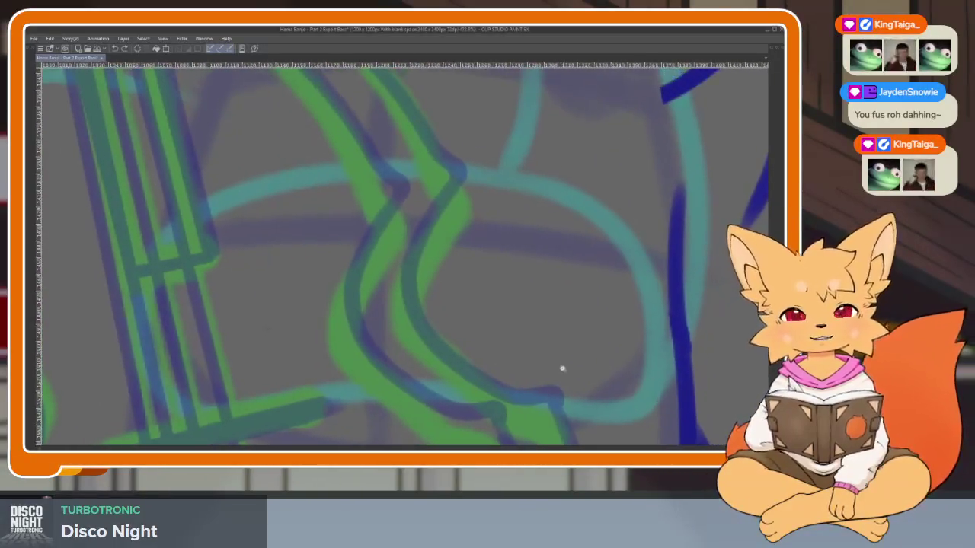
scroll(562, 369, up, 1)
scroll(374, 370, down, 1)
scroll(355, 383, up, 1)
scroll(344, 390, up, 1)
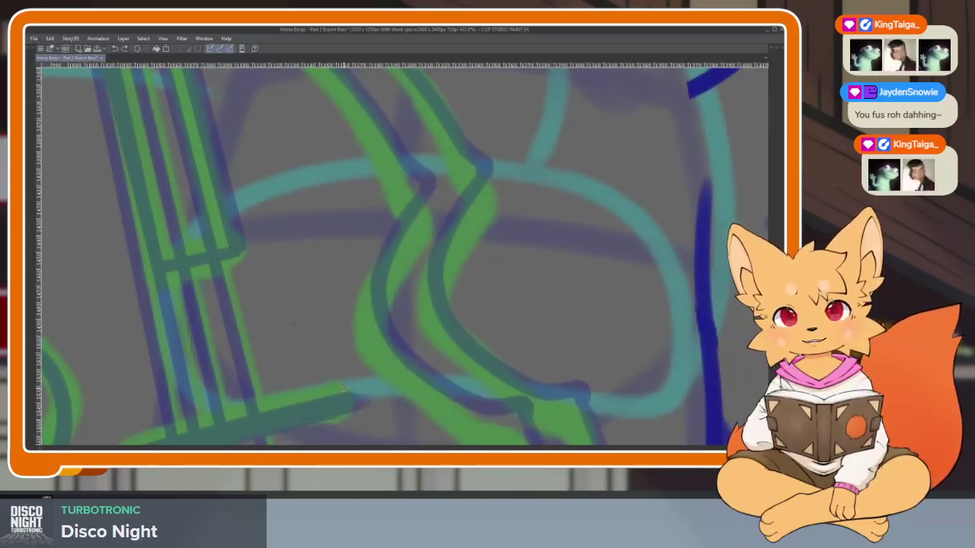
Step: Draw a closed blue oval for the hand over the bass neck in four strokes
drag(230, 198, 232, 416)
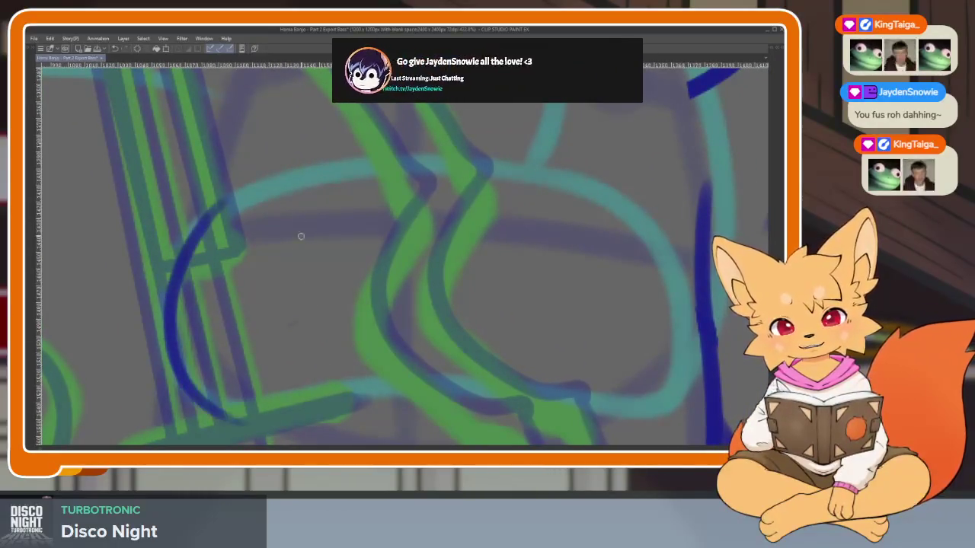
mouse_move(304, 179)
mouse_down()
mouse_move(358, 220)
mouse_move(355, 395)
mouse_up()
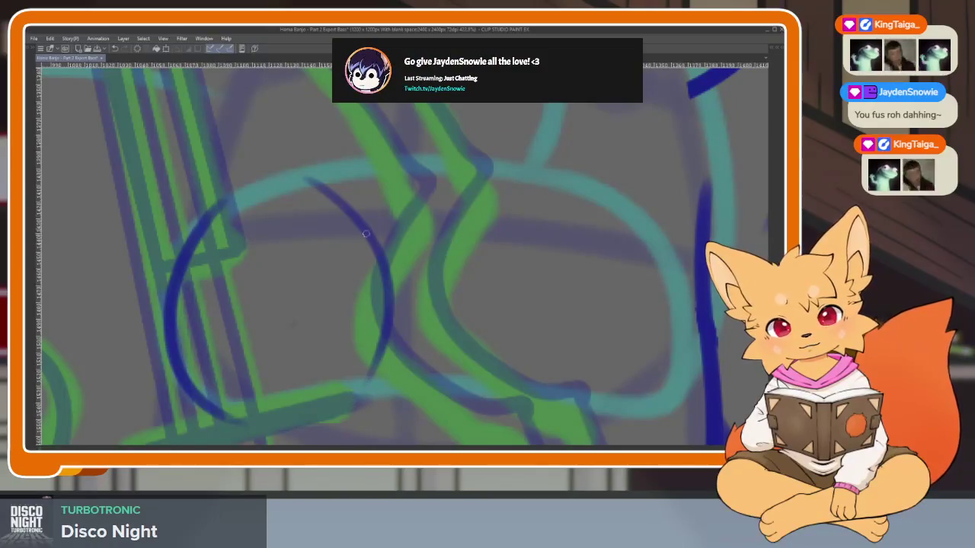
drag(309, 179, 179, 239)
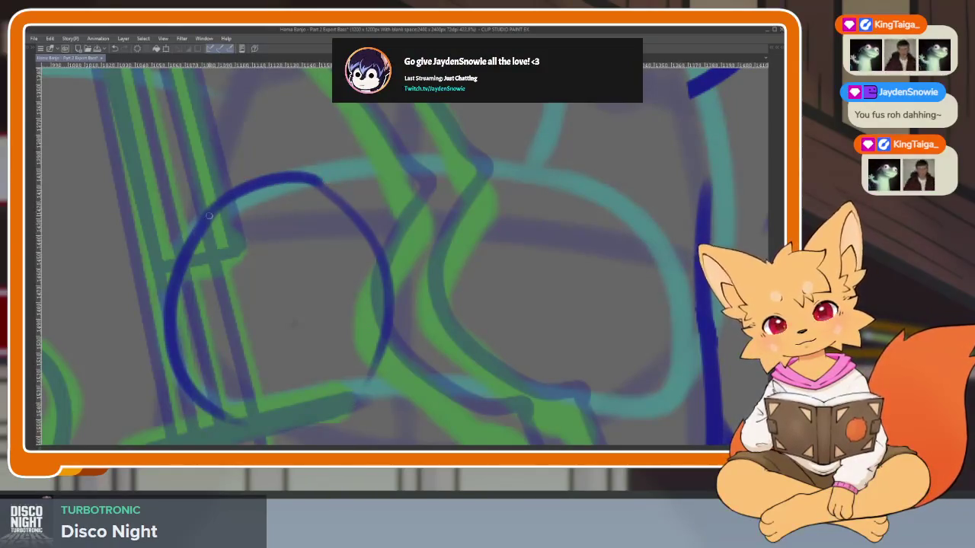
mouse_move(193, 402)
mouse_down()
mouse_move(301, 425)
mouse_move(335, 410)
mouse_move(381, 364)
mouse_move(338, 189)
mouse_up()
Step: Zoom around and undo/redo the oval to compare it against the sketch
scroll(476, 355, down, 3)
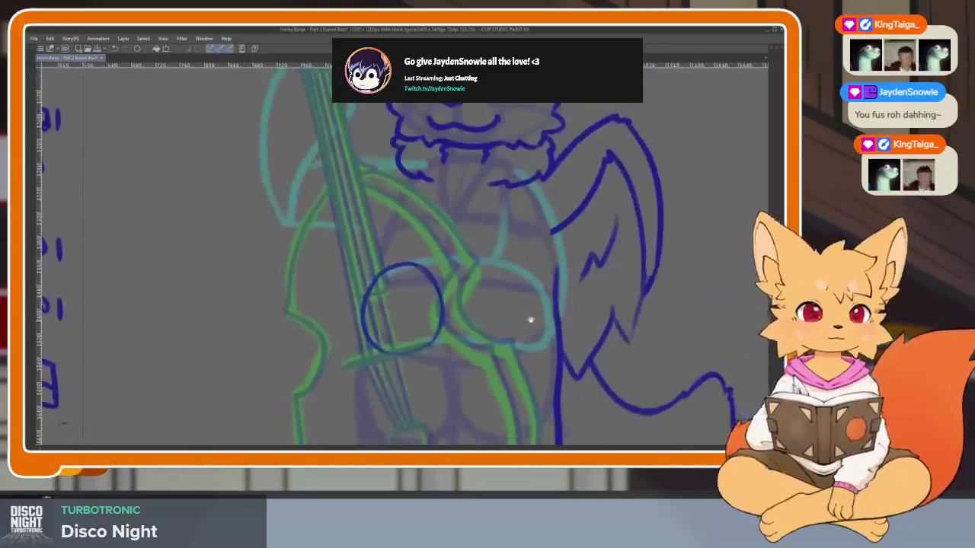
scroll(435, 320, up, 2)
scroll(415, 343, up, 1)
scroll(381, 364, up, 1)
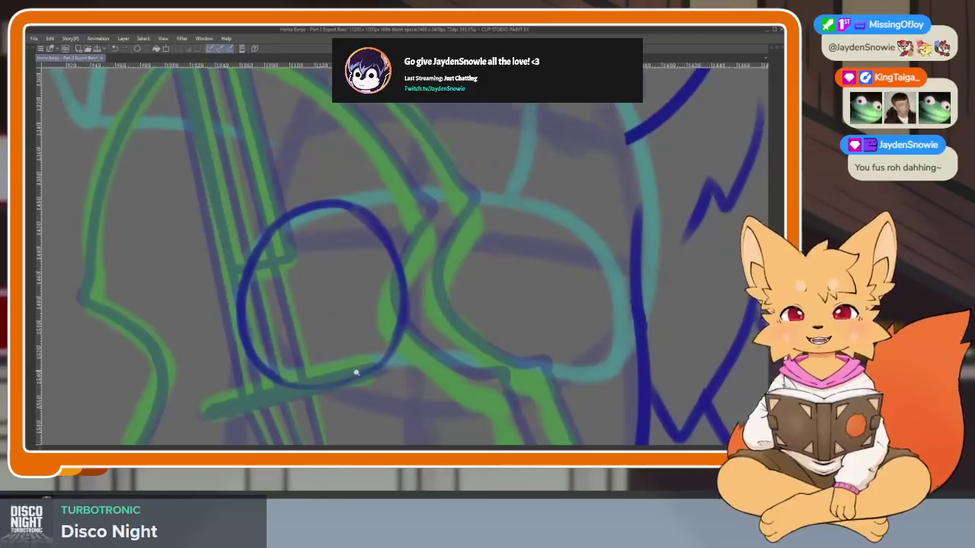
scroll(350, 373, up, 2)
scroll(346, 378, up, 1)
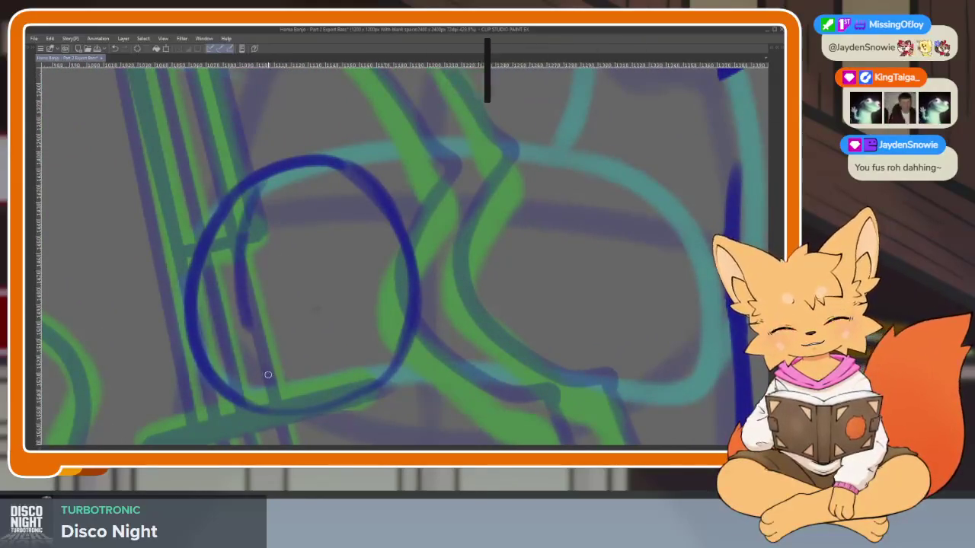
scroll(324, 337, up, 1)
scroll(335, 335, up, 1)
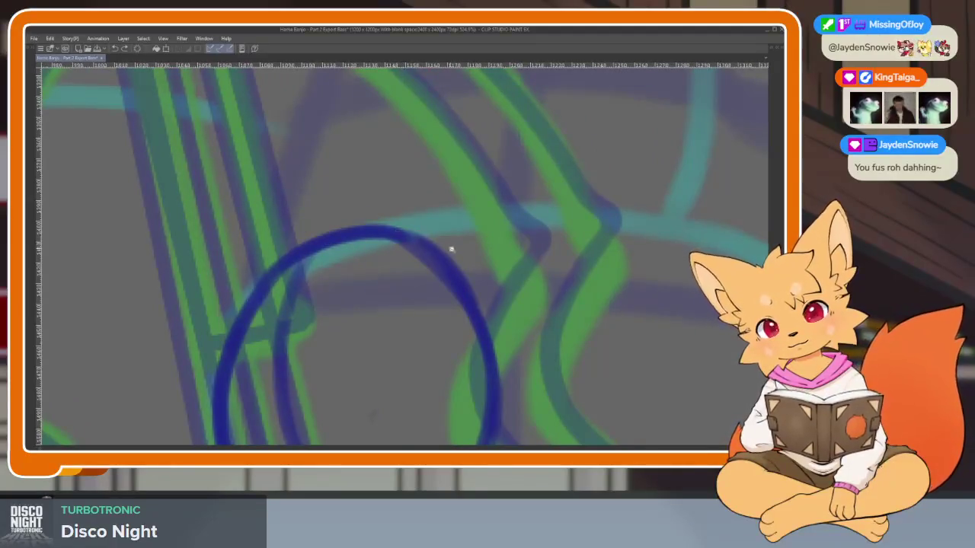
scroll(450, 248, down, 5)
key(ctrl+z)
key(ctrl+y)
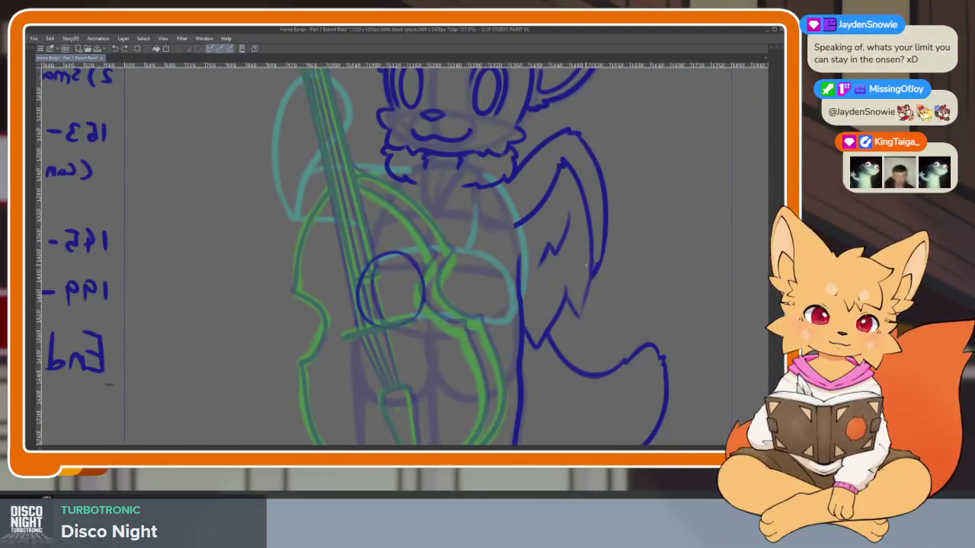
scroll(426, 274, up, 2)
scroll(411, 320, down, 2)
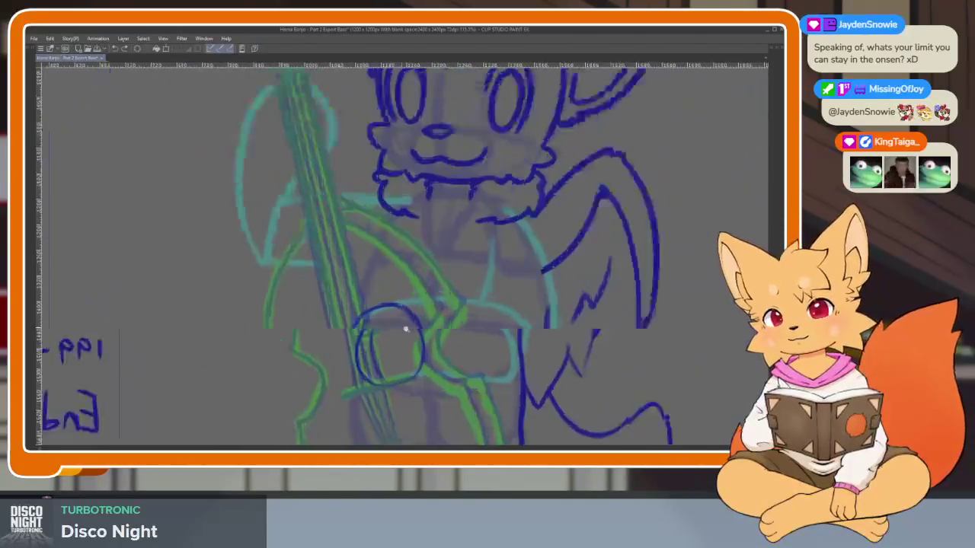
scroll(445, 352, up, 1)
scroll(445, 351, up, 1)
scroll(419, 371, up, 1)
scroll(411, 358, up, 2)
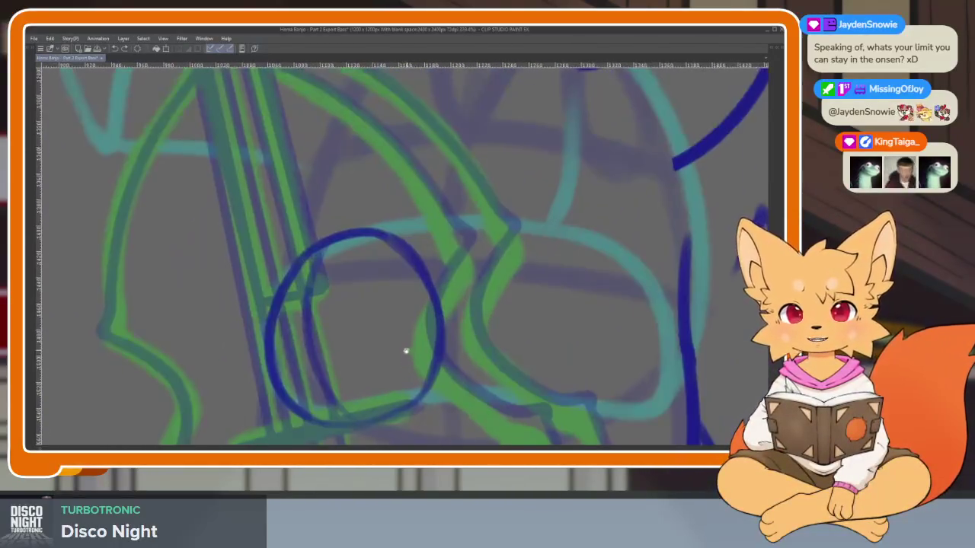
scroll(427, 347, up, 1)
drag(445, 341, 429, 358)
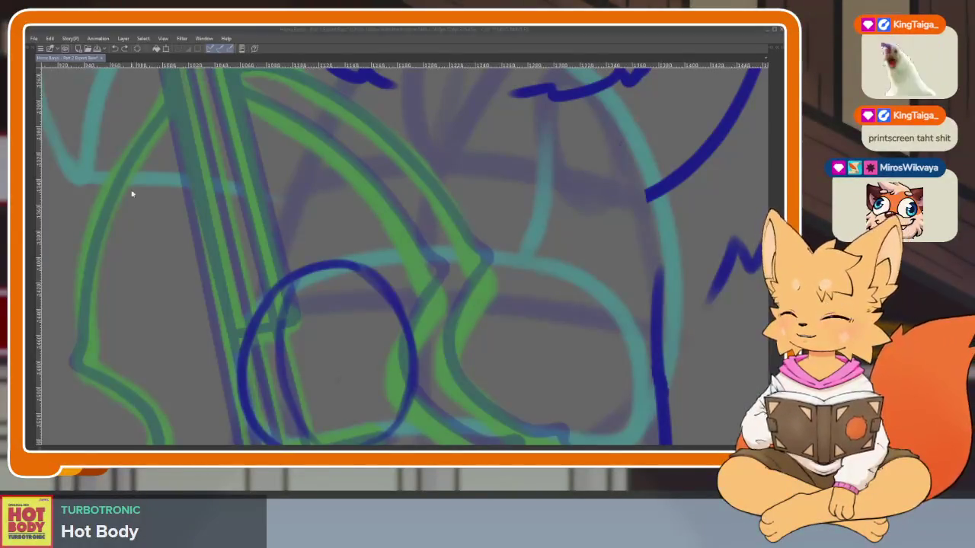
Step: Create a new document from the clipboard chef-and-pig image, view it, then close it
click(35, 39)
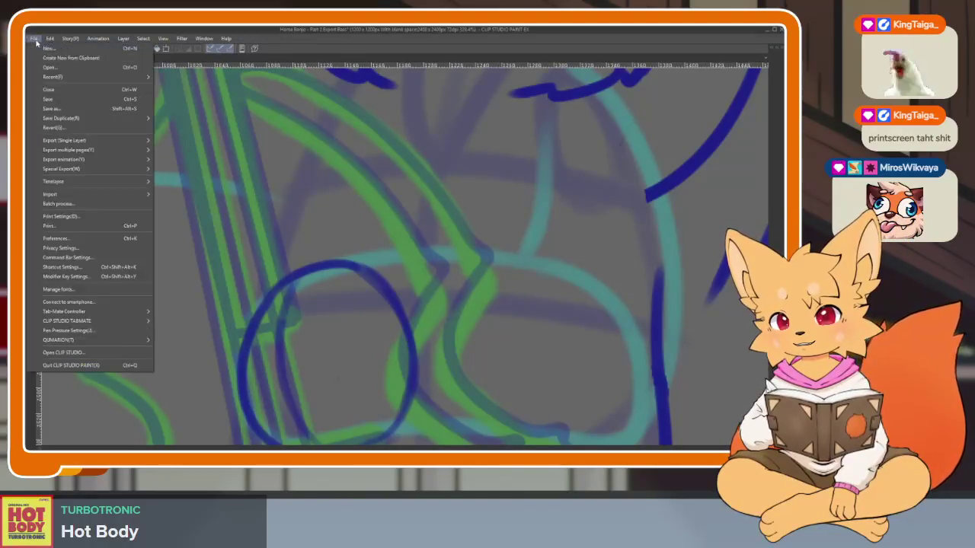
click(42, 57)
scroll(393, 242, up, 1)
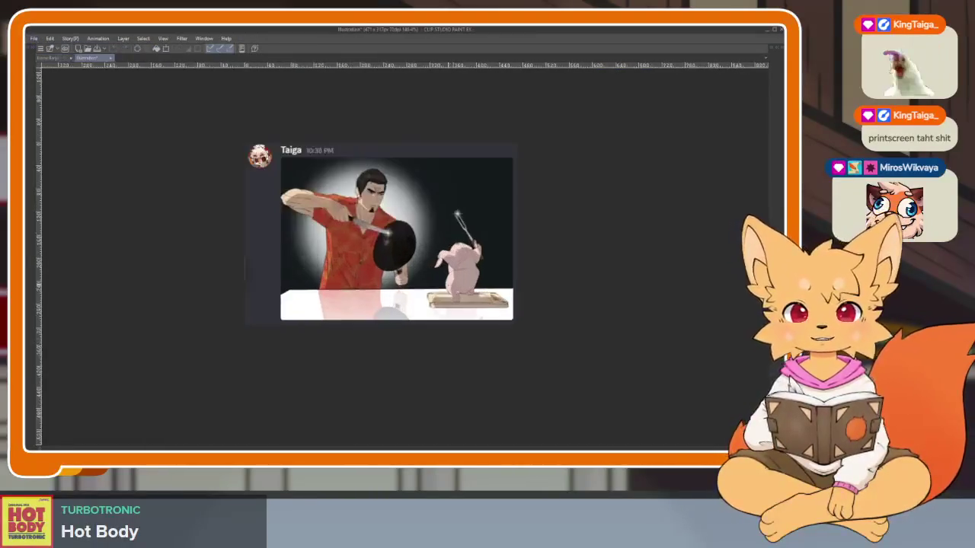
scroll(392, 242, up, 1)
scroll(392, 242, up, 1)
scroll(393, 242, up, 1)
drag(392, 242, 415, 237)
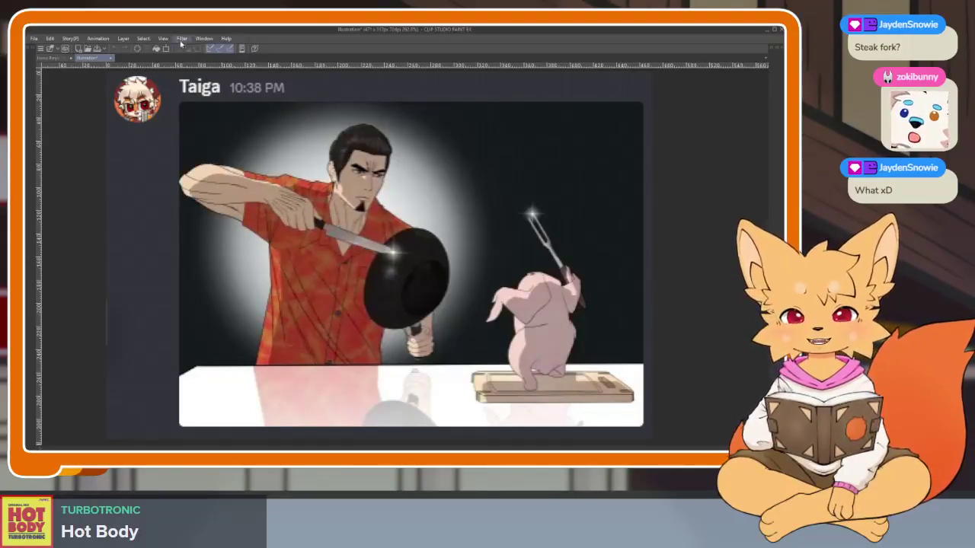
click(111, 58)
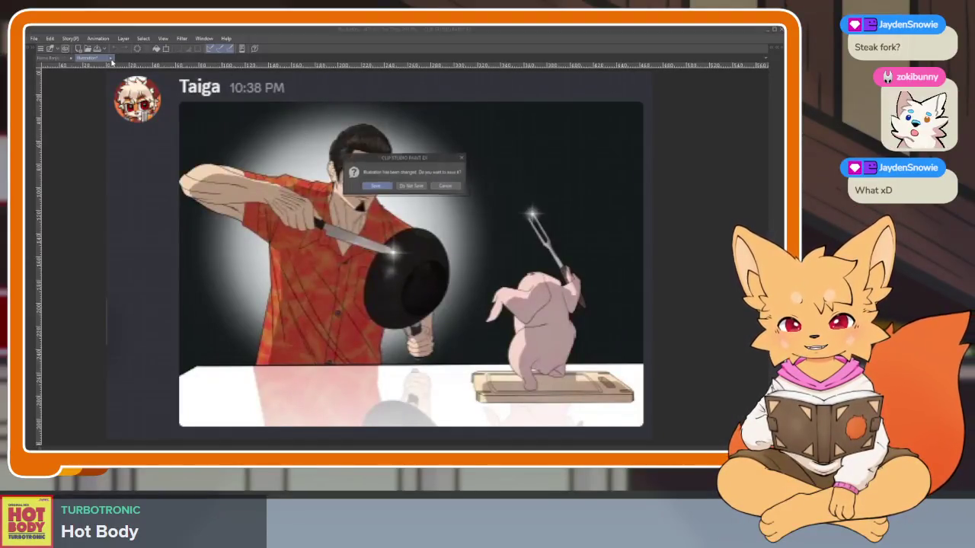
Step: Discard the pasted-image document with Do Not Save
click(417, 188)
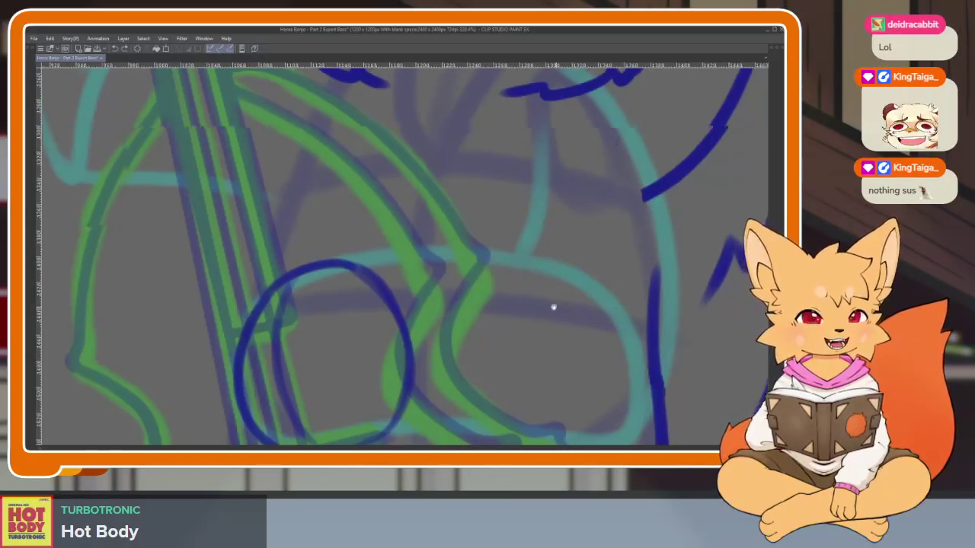
Step: Centre the view on the paw's oval and ink a pointed blue tip rising from it
scroll(526, 320, down, 3)
scroll(492, 297, up, 3)
scroll(439, 333, up, 1)
scroll(350, 262, up, 1)
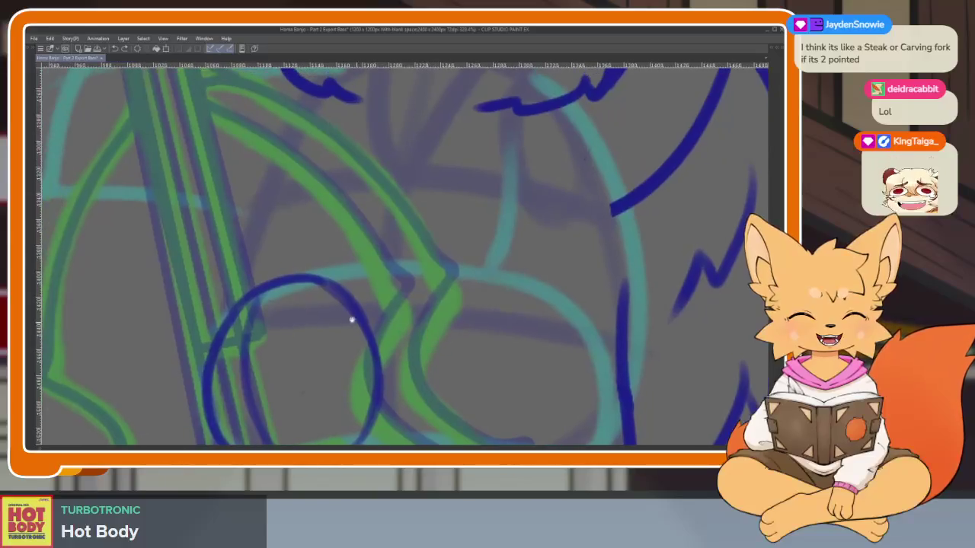
scroll(363, 333, up, 1)
scroll(373, 335, up, 1)
drag(372, 335, 404, 352)
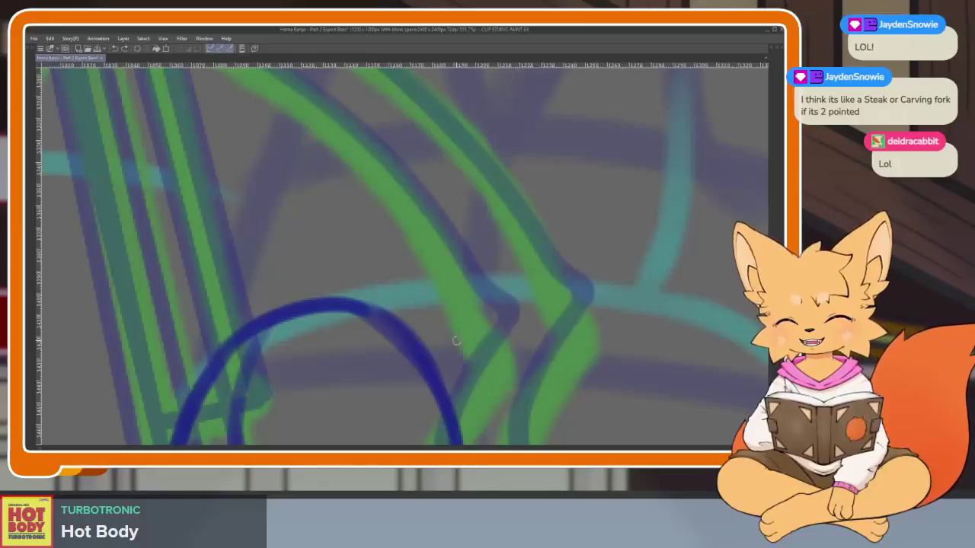
drag(457, 307, 481, 323)
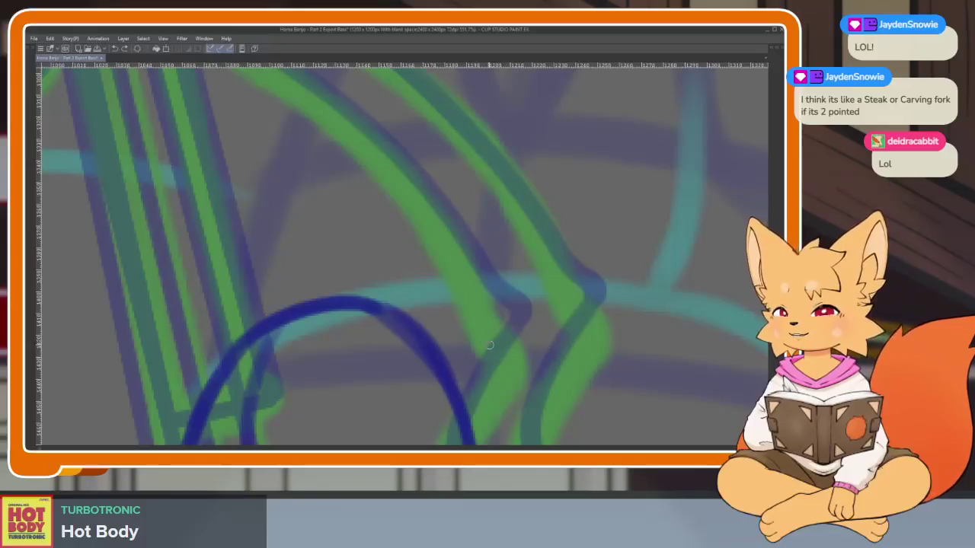
scroll(484, 355, up, 2)
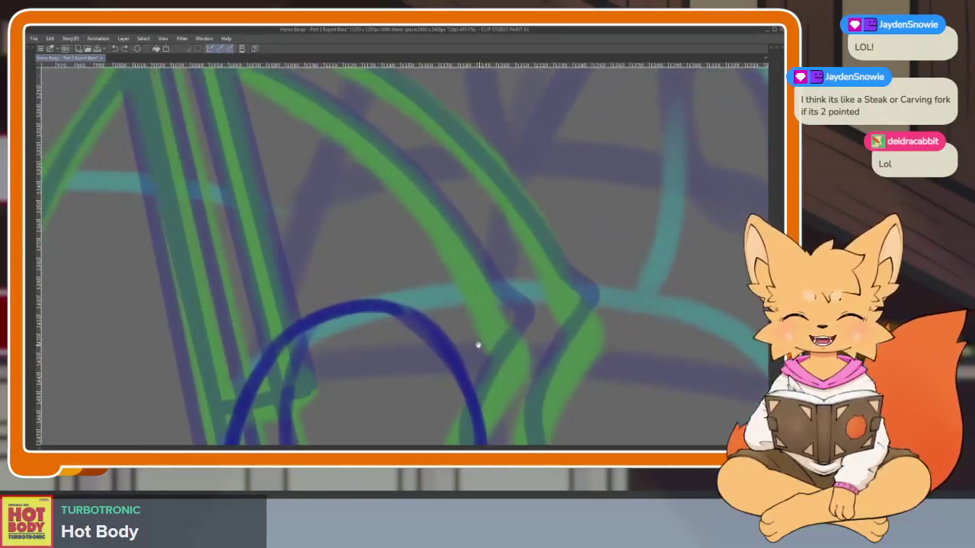
mouse_move(381, 295)
mouse_down()
mouse_move(288, 225)
mouse_move(258, 315)
mouse_up()
Step: Draw blue finger curves down the oval's left side and along the left finger loop
scroll(475, 315, down, 2)
scroll(499, 312, down, 1)
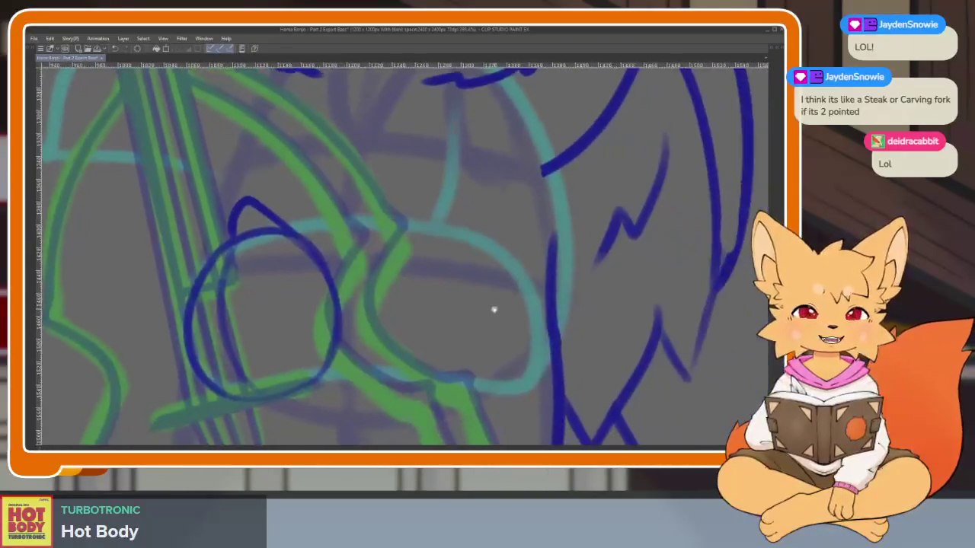
scroll(431, 340, up, 1)
scroll(355, 353, up, 1)
scroll(355, 353, left, 2)
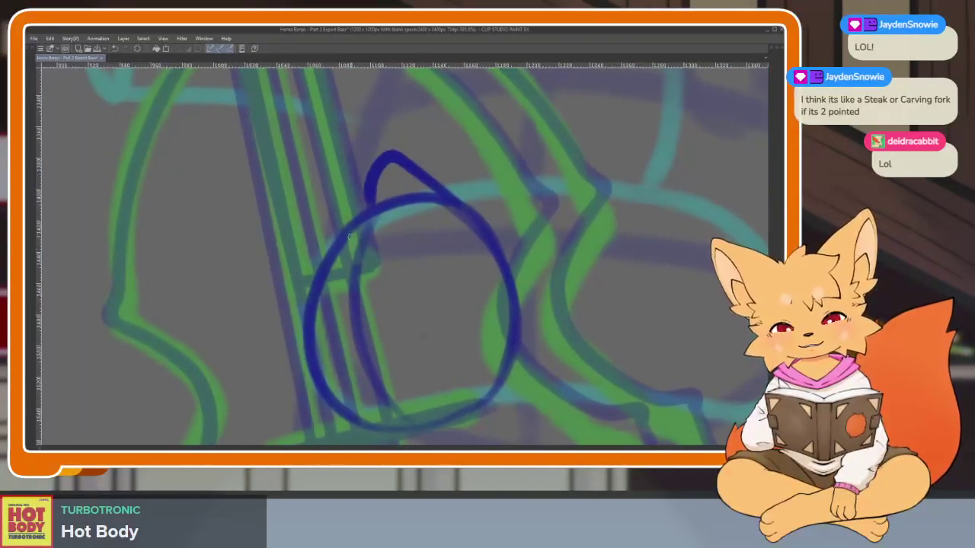
mouse_move(326, 242)
mouse_down()
mouse_move(291, 305)
mouse_move(308, 321)
mouse_move(302, 352)
mouse_up()
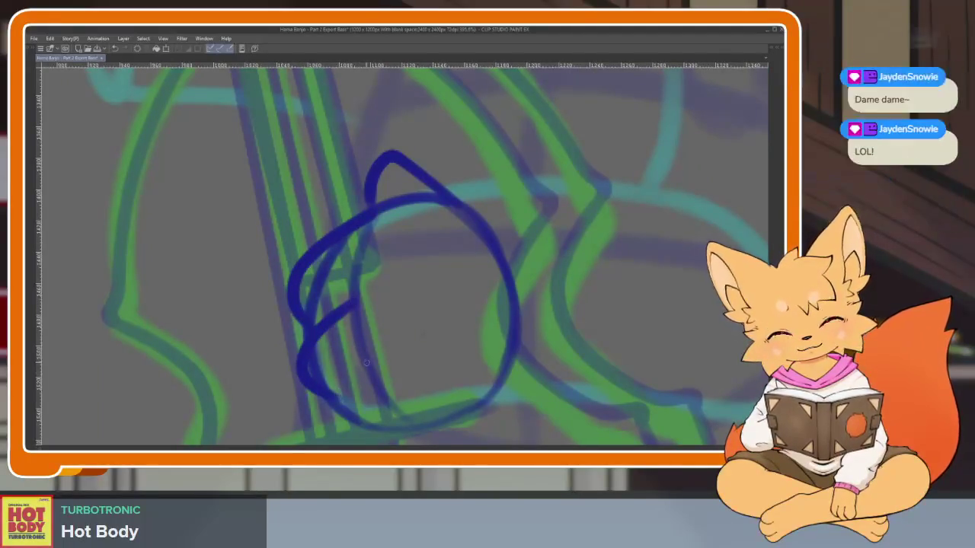
mouse_move(371, 363)
mouse_down()
mouse_move(338, 404)
mouse_move(390, 440)
mouse_up()
mouse_move(478, 403)
mouse_down()
mouse_move(447, 355)
mouse_move(342, 376)
mouse_move(323, 365)
mouse_move(348, 381)
mouse_move(291, 334)
mouse_up()
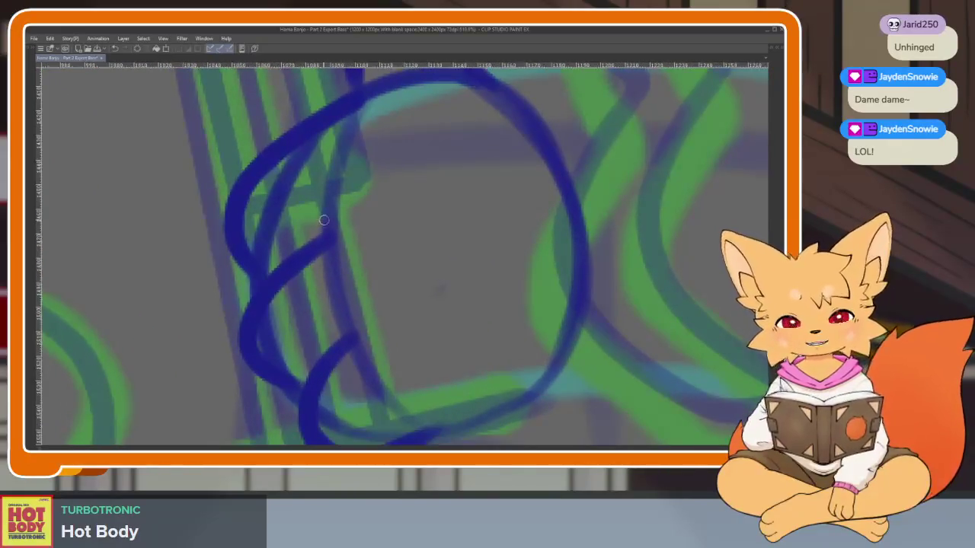
mouse_move(282, 248)
mouse_down()
mouse_move(243, 342)
mouse_move(334, 392)
mouse_move(312, 323)
mouse_move(335, 402)
mouse_move(427, 372)
mouse_move(546, 278)
mouse_move(569, 344)
mouse_up()
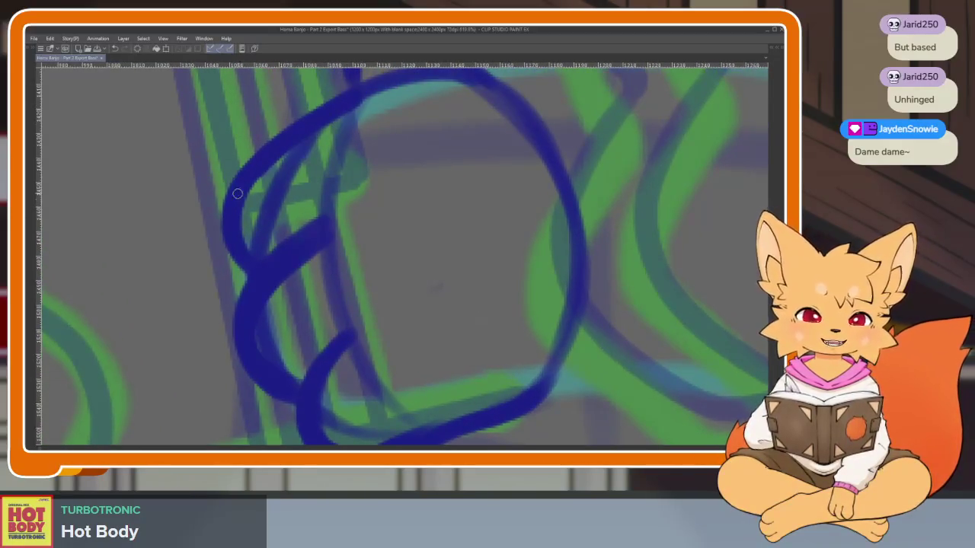
Step: Extend the paw's bottom contour to the right, then zoom out to check the paw
scroll(488, 327, down, 4)
scroll(469, 310, right, 2)
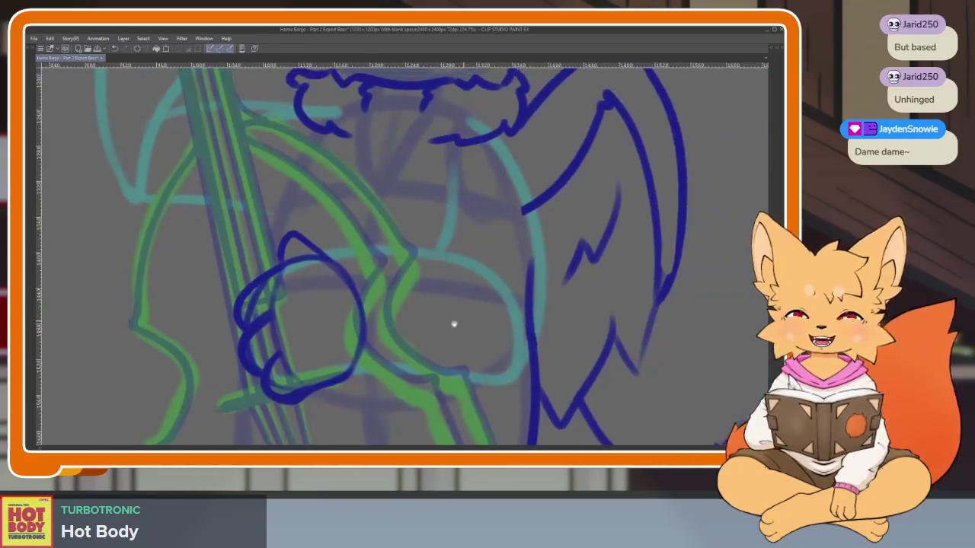
scroll(471, 316, right, 1)
scroll(473, 324, right, 2)
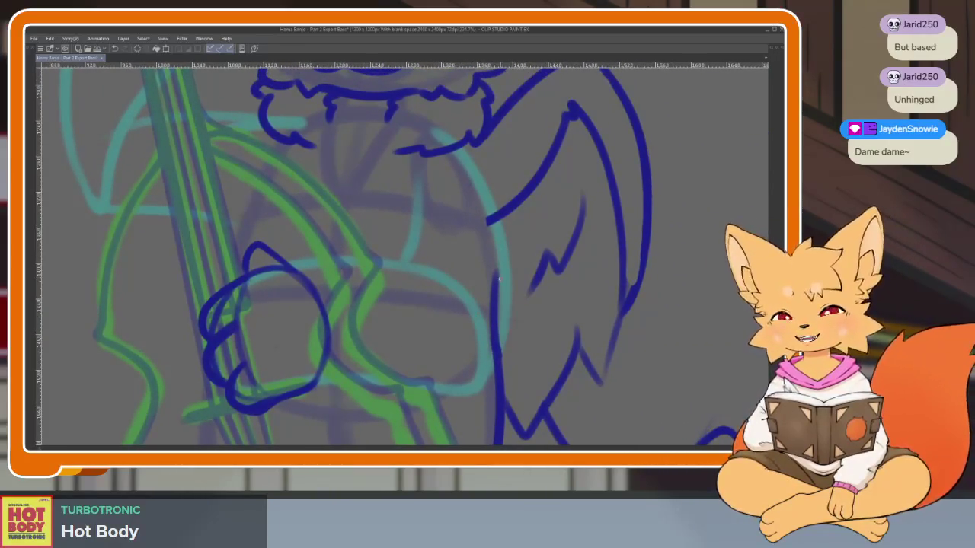
scroll(499, 280, down, 5)
scroll(466, 353, up, 4)
scroll(476, 354, up, 3)
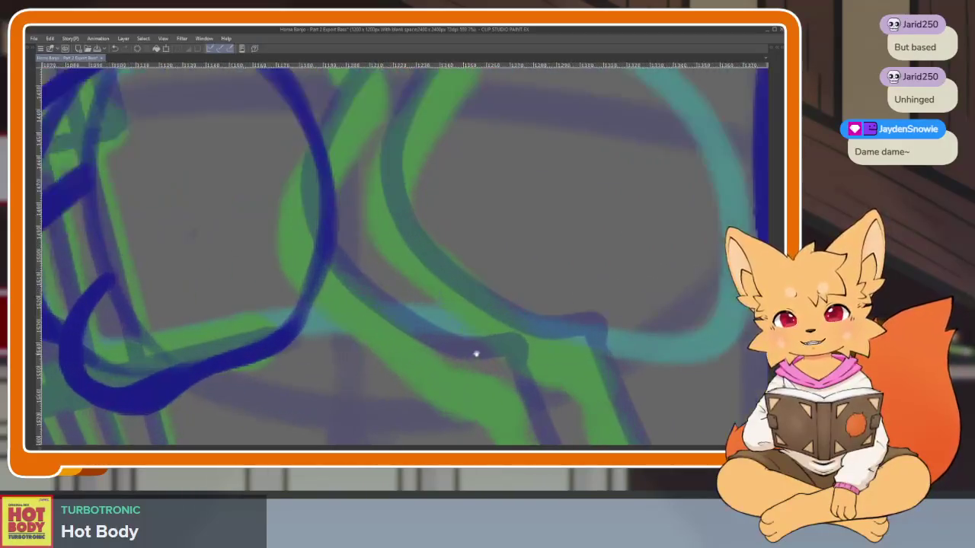
scroll(516, 331, down, 2)
scroll(479, 361, down, 1)
scroll(543, 342, right, 1)
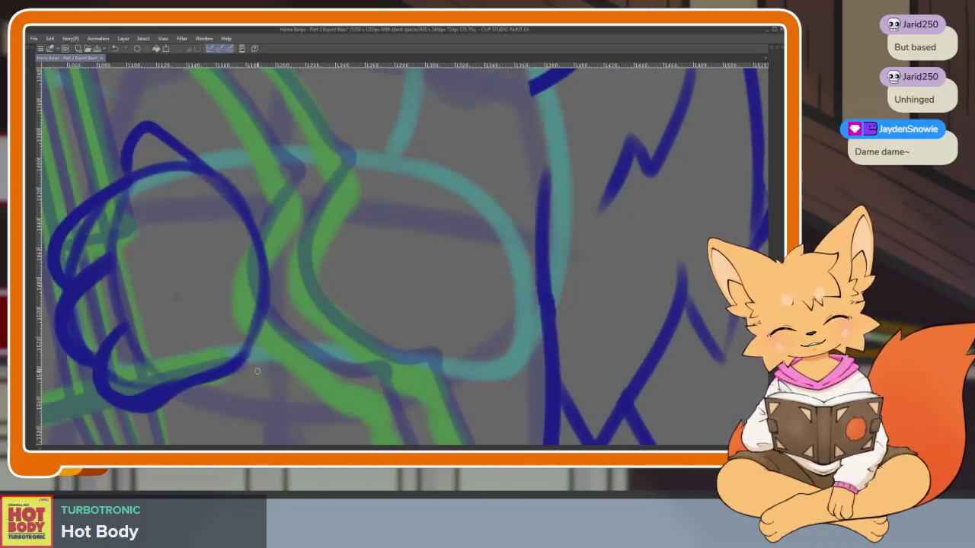
drag(270, 367, 497, 376)
scroll(563, 347, down, 1)
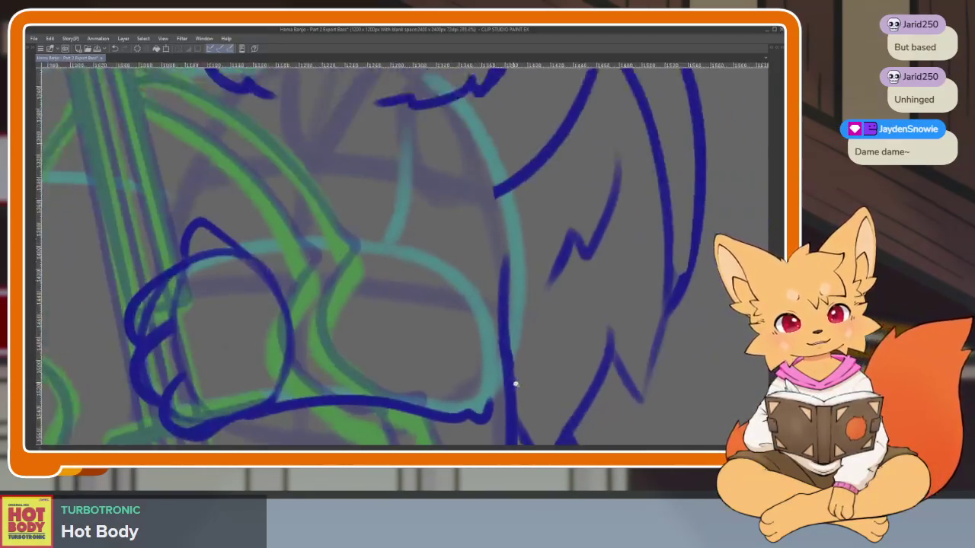
scroll(533, 381, down, 1)
scroll(503, 412, down, 1)
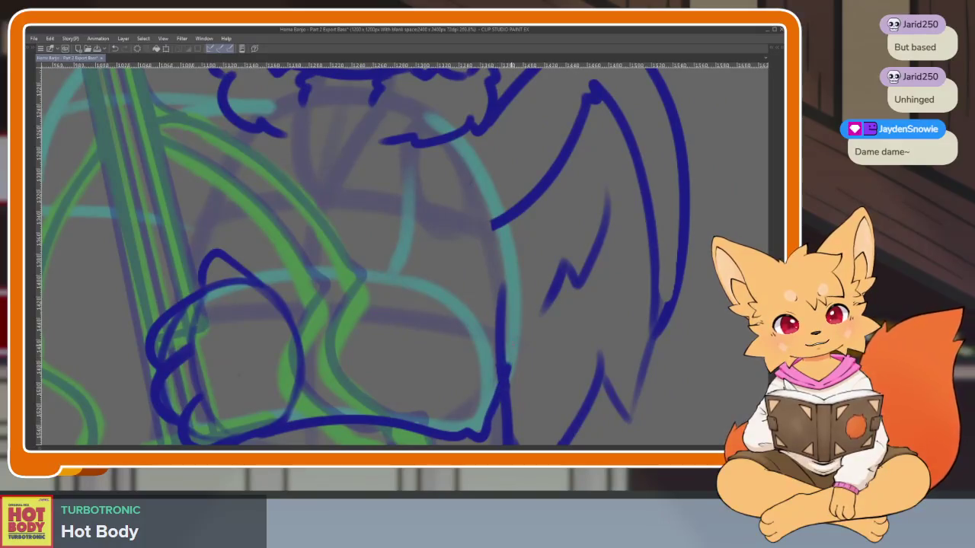
scroll(535, 265, down, 5)
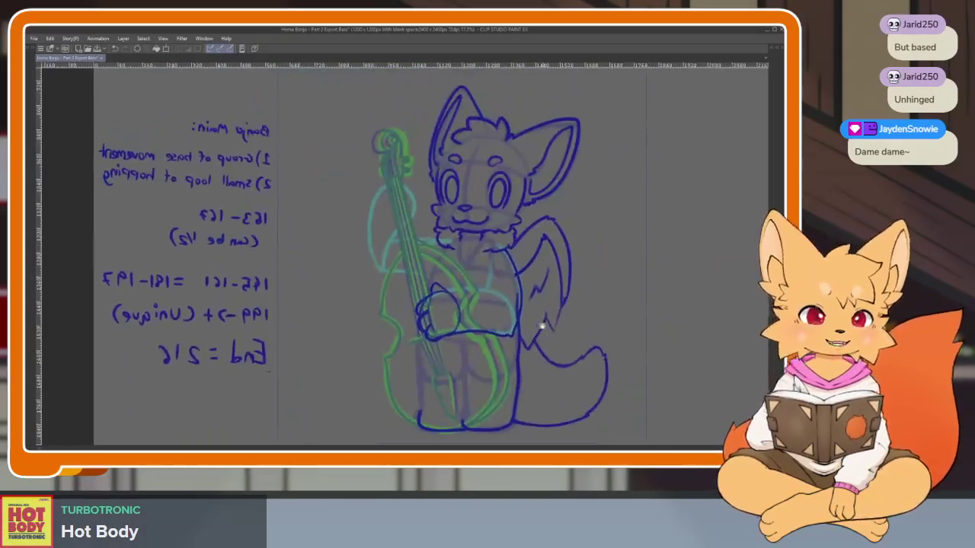
Step: Zoom in on the paw and erase the thin blue stroke inside its loop
scroll(540, 327, up, 4)
scroll(528, 322, up, 2)
scroll(294, 304, up, 2)
scroll(294, 305, up, 1)
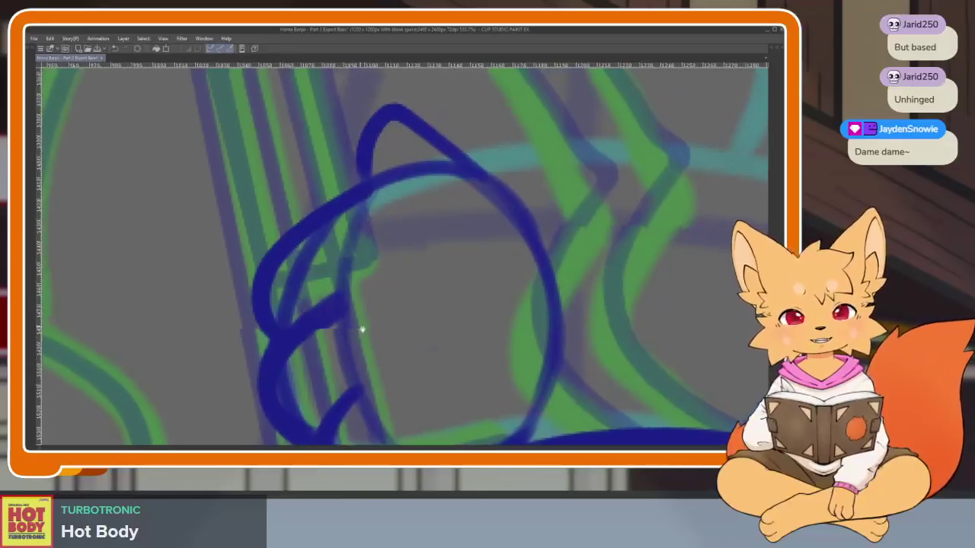
scroll(361, 327, up, 1)
scroll(343, 340, up, 1)
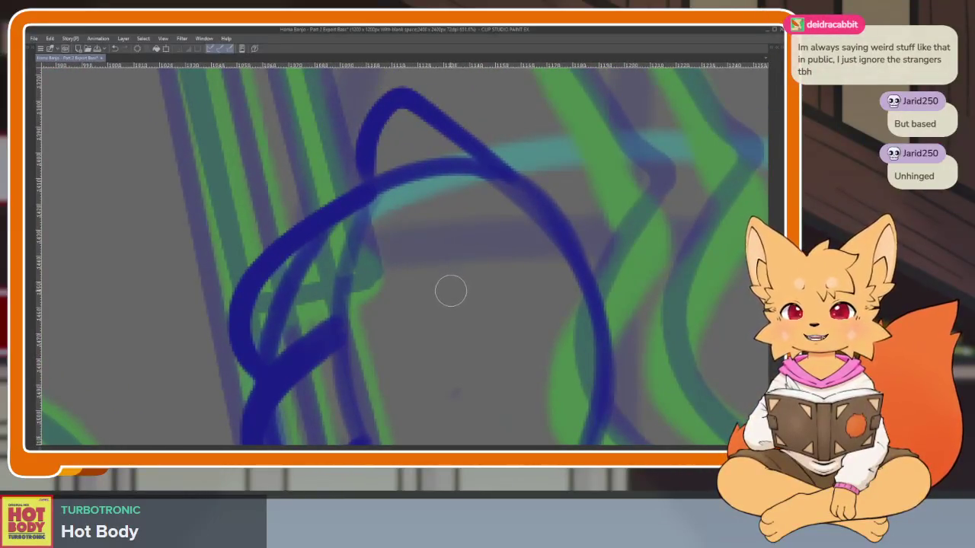
scroll(365, 348, down, 1)
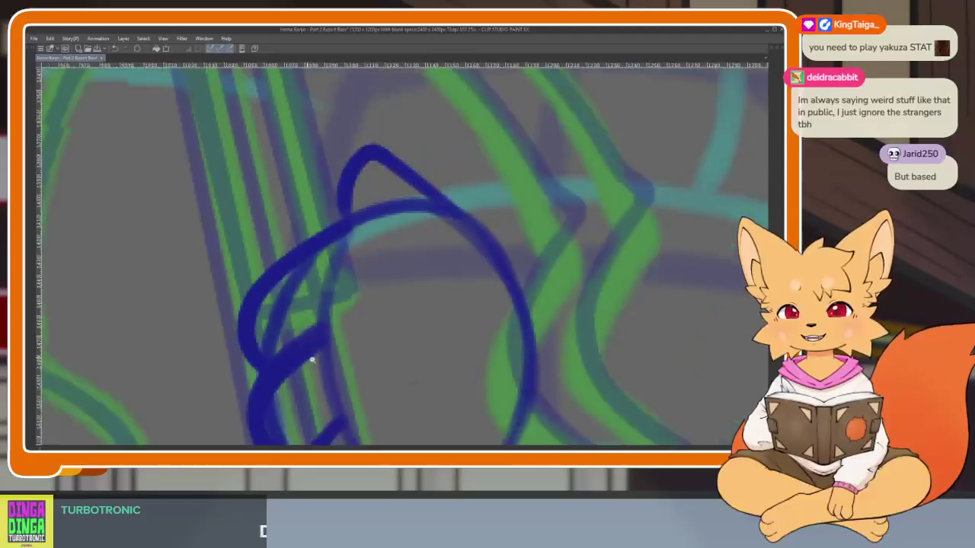
scroll(311, 355, down, 1)
scroll(313, 354, up, 1)
scroll(312, 352, up, 1)
scroll(322, 348, up, 1)
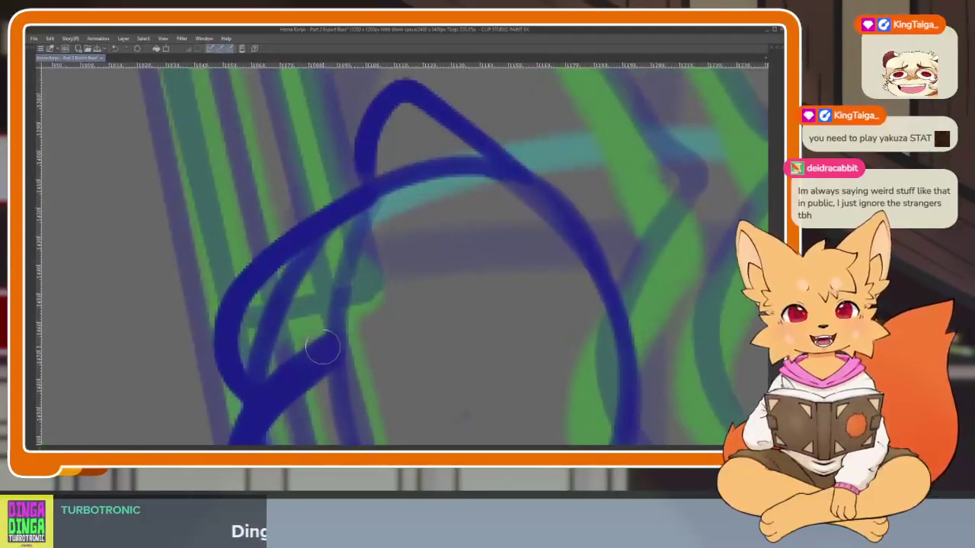
mouse_move(254, 365)
mouse_down()
mouse_move(339, 313)
mouse_move(274, 327)
mouse_move(312, 274)
mouse_move(379, 231)
mouse_move(312, 304)
mouse_up()
Step: Erase the leftover blue stroke crossing the paw loop
mouse_move(427, 285)
mouse_down()
mouse_move(435, 333)
mouse_move(374, 294)
mouse_up()
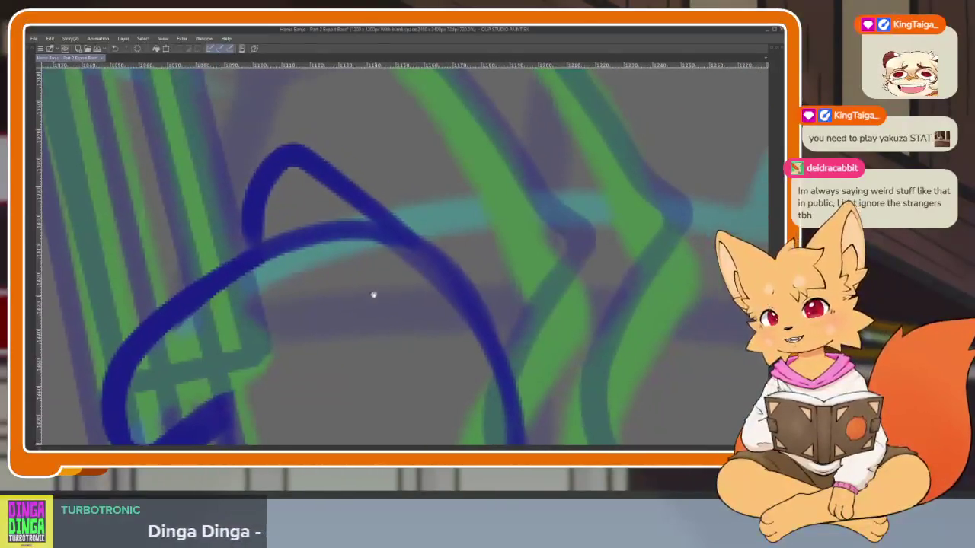
mouse_move(281, 227)
mouse_down()
mouse_move(266, 233)
mouse_move(372, 246)
mouse_move(398, 268)
mouse_up()
mouse_move(371, 232)
mouse_down()
mouse_move(424, 274)
mouse_move(477, 292)
mouse_move(463, 320)
mouse_move(463, 252)
mouse_up()
scroll(473, 218, down, 2)
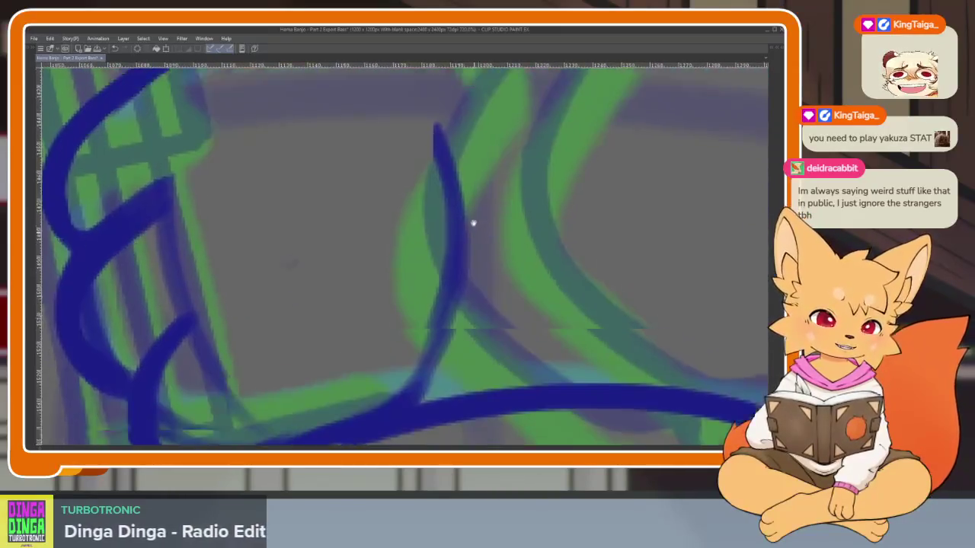
Step: Erase the stray vertical and diagonal blue strokes on the paw, then undo the erasures
scroll(455, 261, down, 1)
scroll(448, 266, down, 1)
mouse_move(391, 161)
mouse_down()
mouse_move(409, 191)
mouse_move(424, 281)
mouse_up()
scroll(508, 278, up, 2)
scroll(508, 278, down, 1)
scroll(474, 300, up, 1)
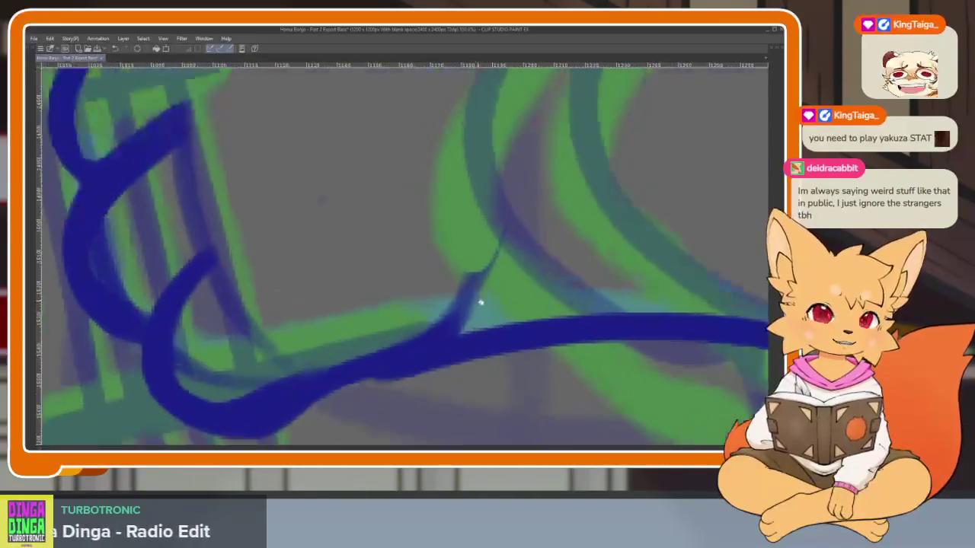
scroll(480, 302, up, 1)
scroll(477, 305, up, 1)
scroll(493, 319, down, 1)
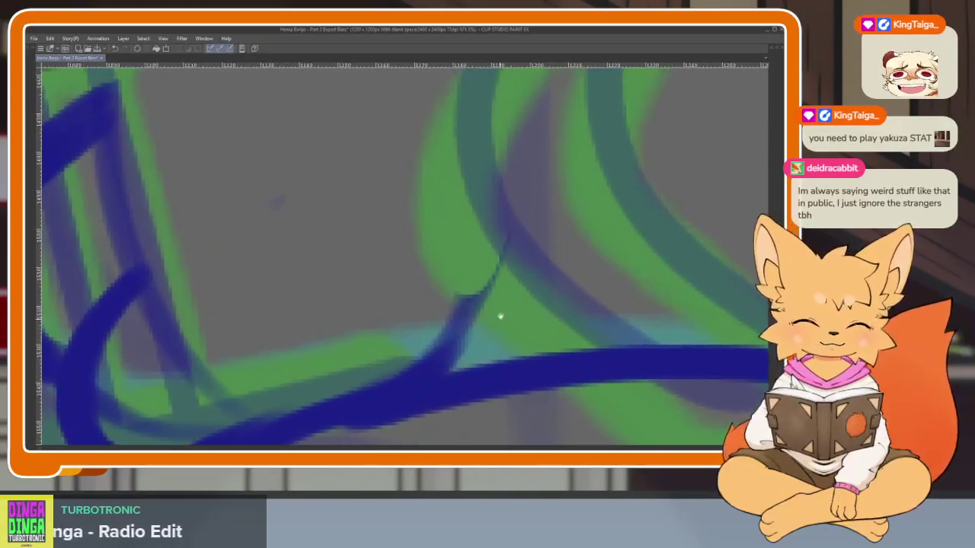
drag(509, 239, 457, 327)
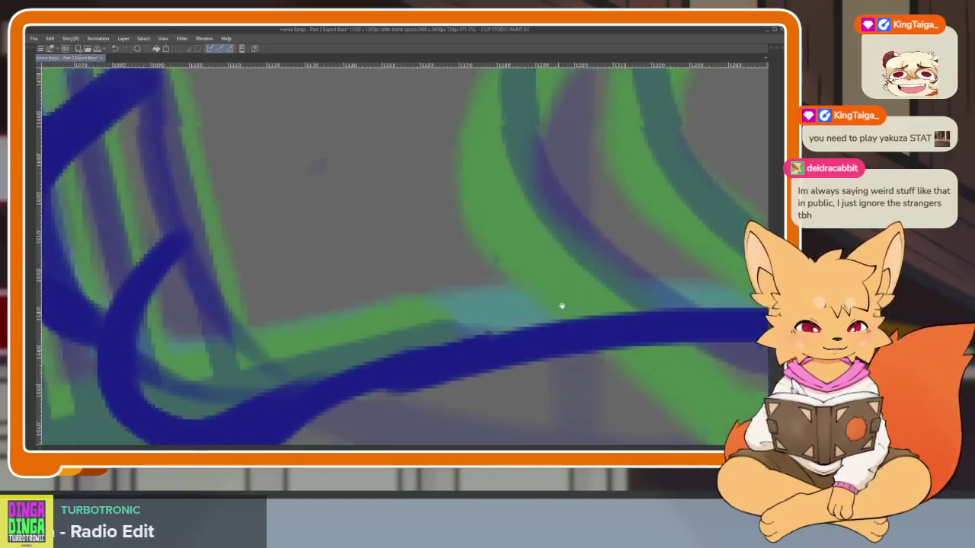
mouse_move(541, 317)
mouse_down()
mouse_move(420, 342)
mouse_move(256, 397)
mouse_move(152, 359)
mouse_move(233, 257)
mouse_move(257, 374)
mouse_up()
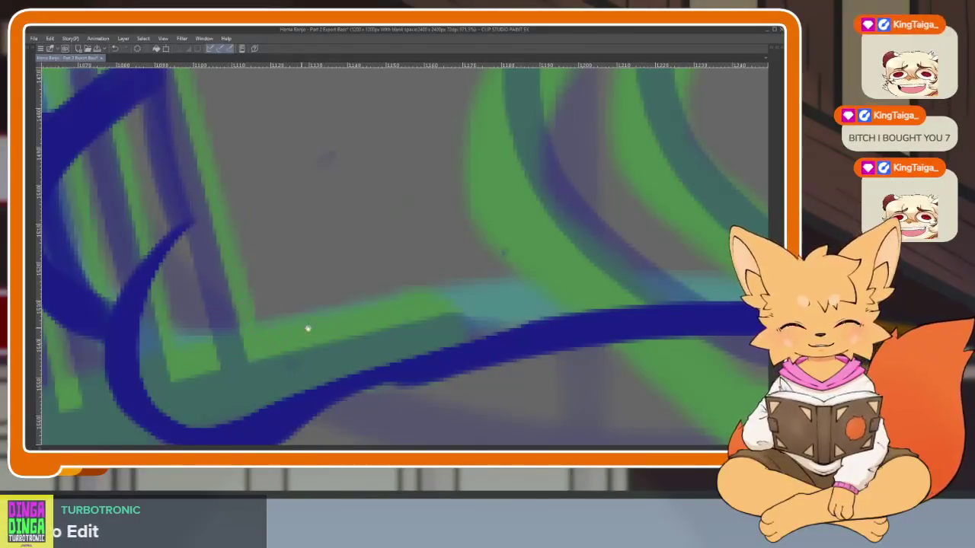
scroll(307, 328, down, 2)
mouse_move(307, 328)
mouse_down()
mouse_move(515, 310)
mouse_move(496, 318)
mouse_up()
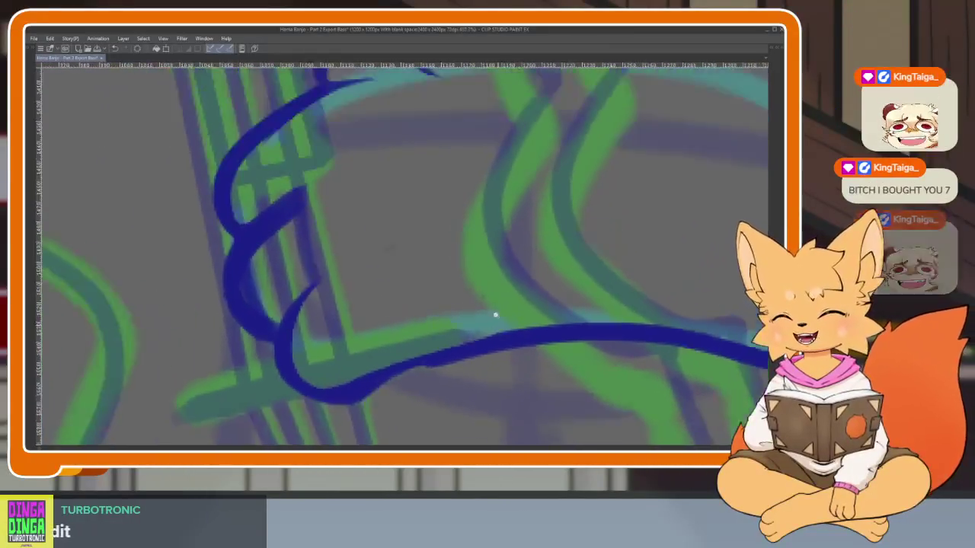
key(ctrl+z)
key(ctrl+z)
key(ctrl+z)
Step: Zoom in on the lower paw outline and redraw a blue finger curve
scroll(500, 326, up, 1)
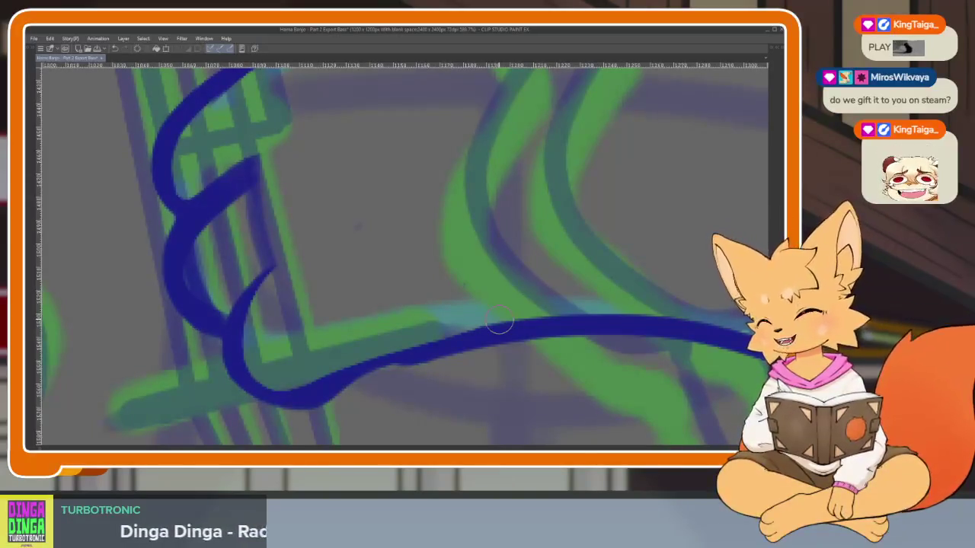
drag(391, 387, 511, 287)
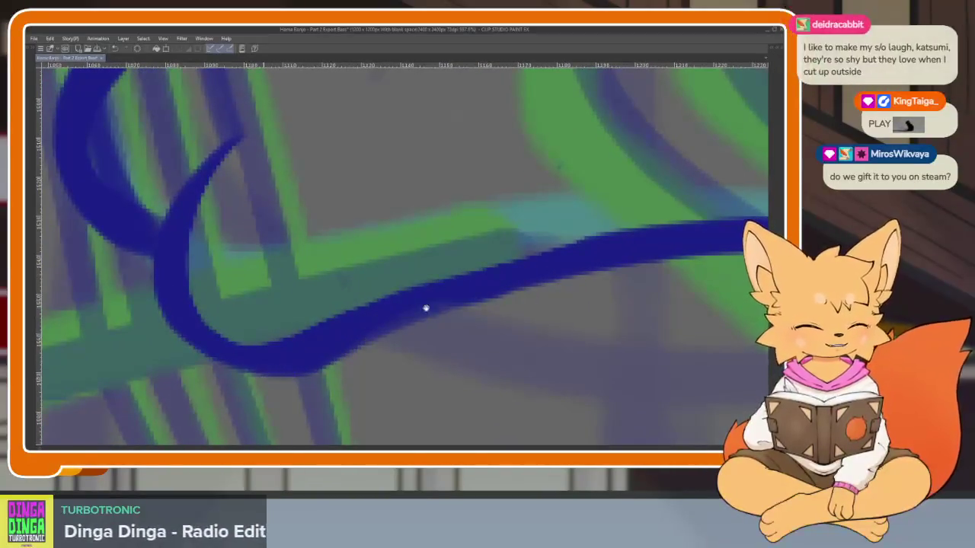
scroll(441, 290, up, 3)
scroll(495, 289, up, 2)
scroll(519, 312, up, 2)
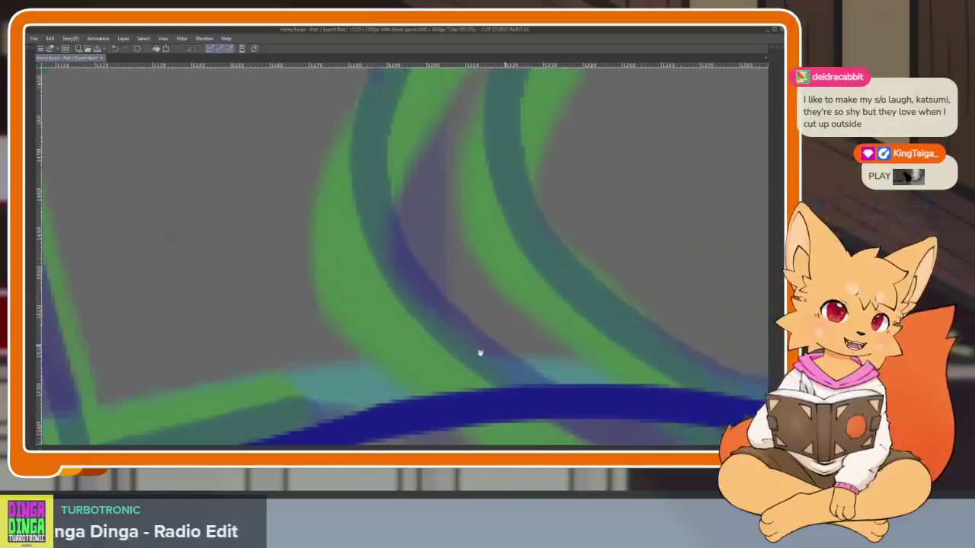
scroll(479, 353, right, 4)
scroll(379, 341, down, 5)
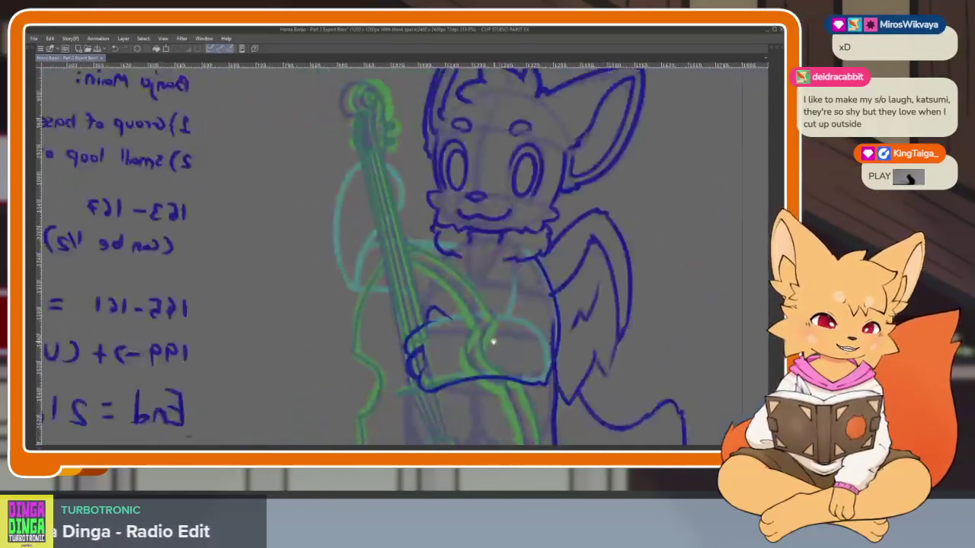
scroll(492, 337, up, 5)
scroll(377, 366, right, 1)
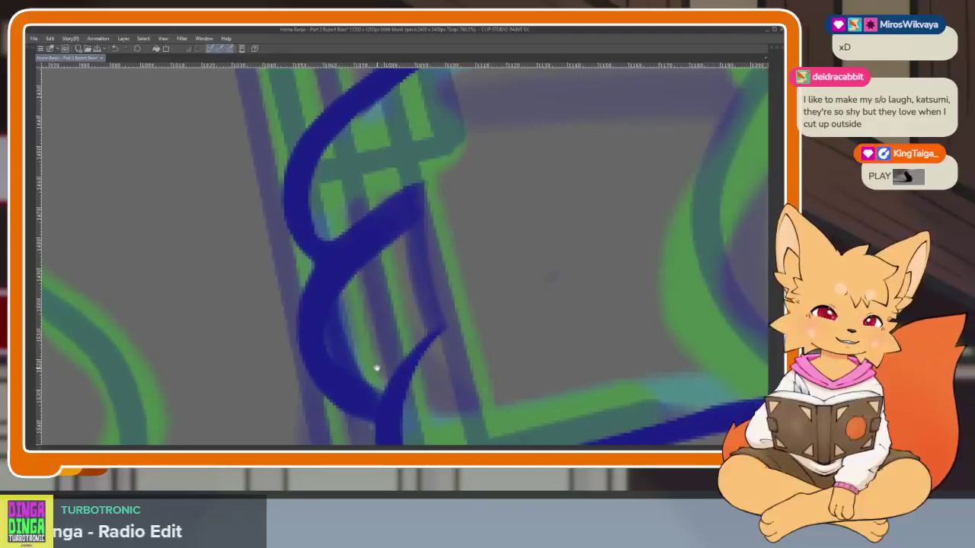
scroll(396, 335, right, 1)
scroll(396, 335, right, 1)
scroll(385, 373, right, 1)
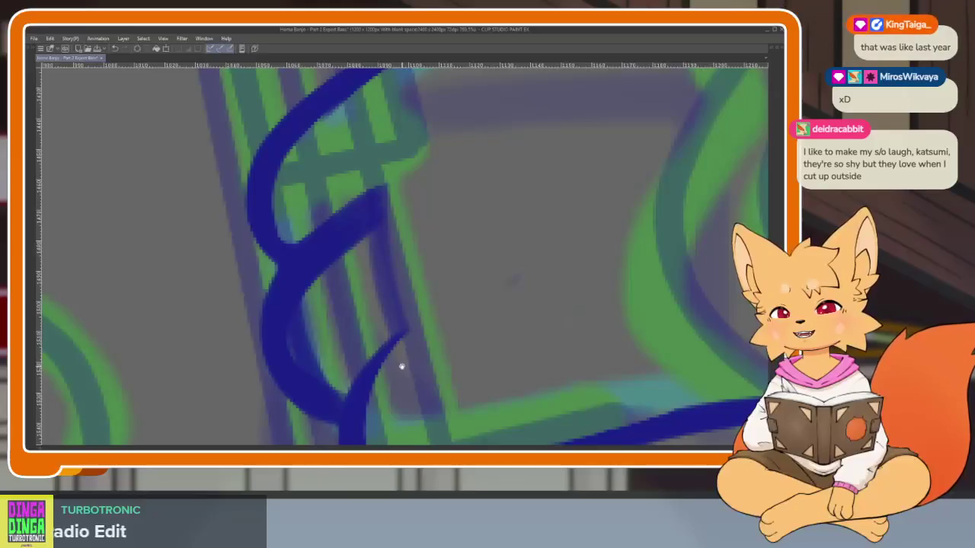
scroll(408, 368, up, 1)
scroll(398, 387, up, 1)
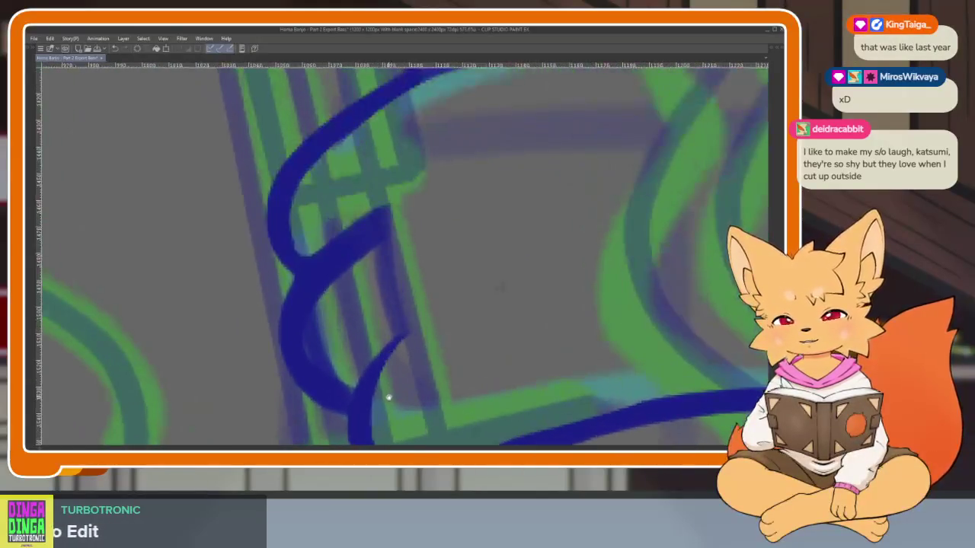
scroll(386, 396, up, 2)
scroll(392, 393, up, 1)
scroll(389, 401, up, 1)
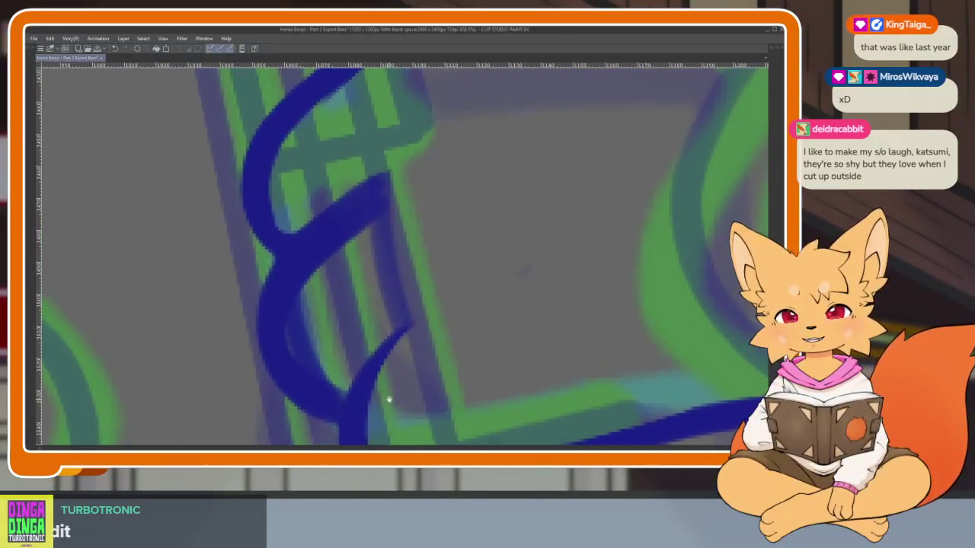
scroll(389, 396, up, 1)
scroll(377, 386, up, 1)
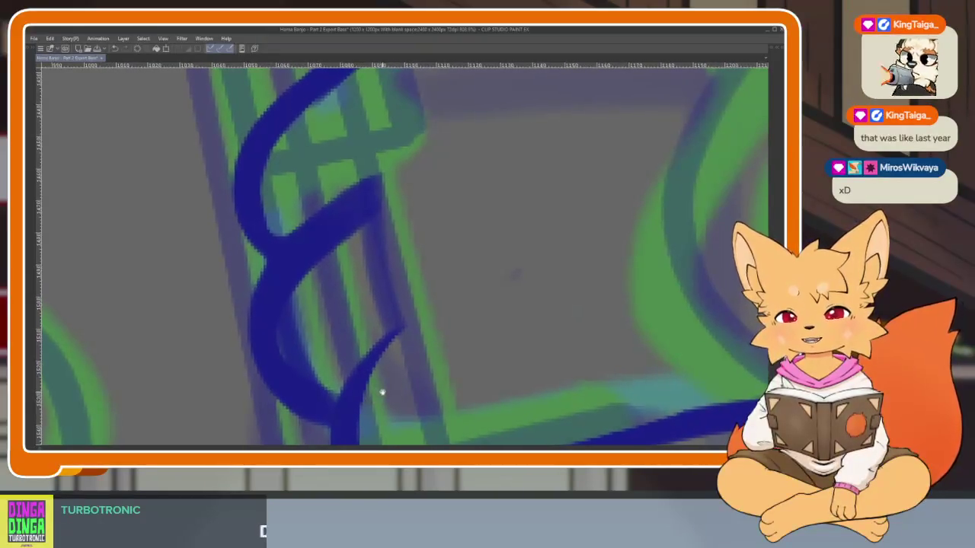
scroll(378, 394, up, 1)
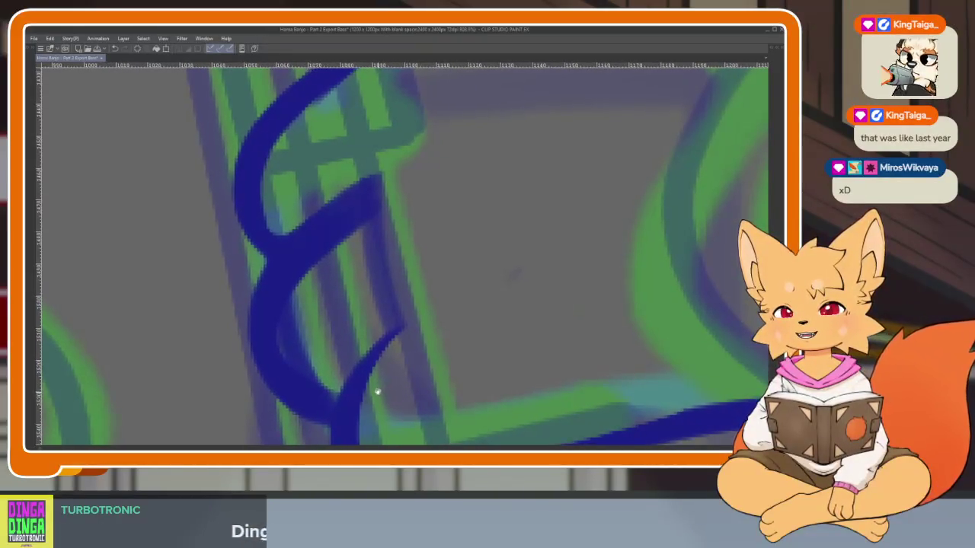
mouse_move(333, 389)
mouse_down()
mouse_move(300, 355)
mouse_move(423, 185)
mouse_up()
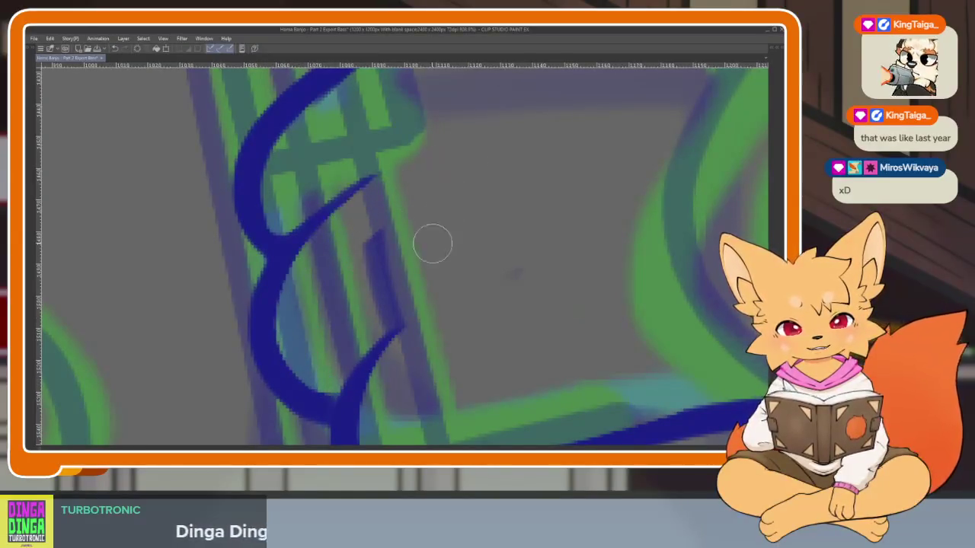
Step: Zoom out to the paw and wing and ink a dark-blue line along the fox's arm
scroll(450, 302, down, 1)
scroll(465, 344, down, 2)
scroll(465, 343, down, 1)
scroll(474, 326, down, 1)
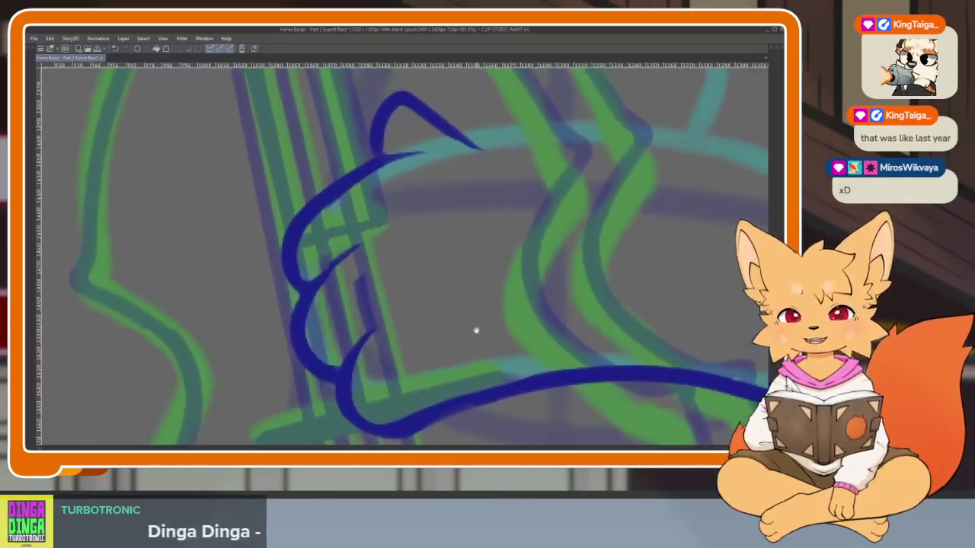
scroll(474, 331, down, 1)
scroll(479, 344, down, 1)
scroll(480, 333, up, 3)
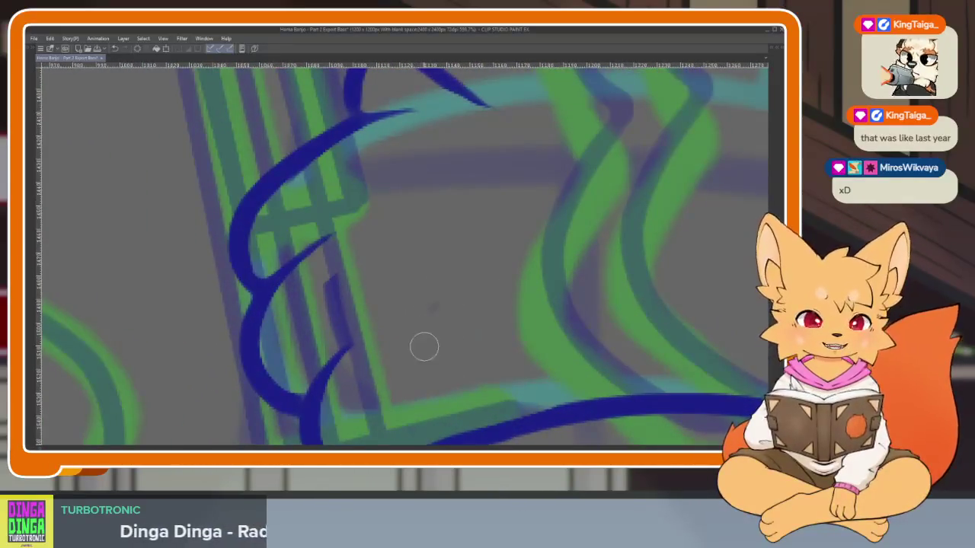
scroll(492, 307, down, 2)
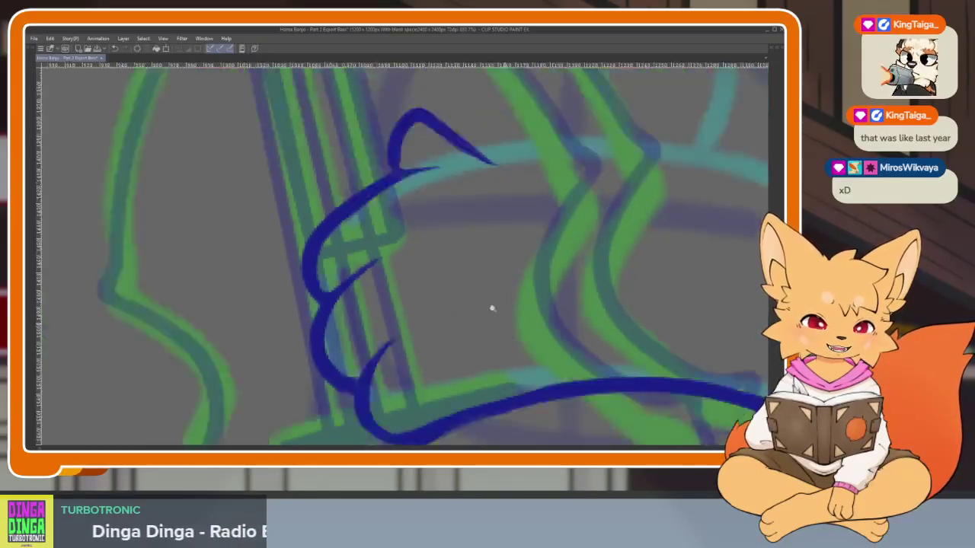
scroll(552, 300, down, 2)
drag(552, 300, 501, 306)
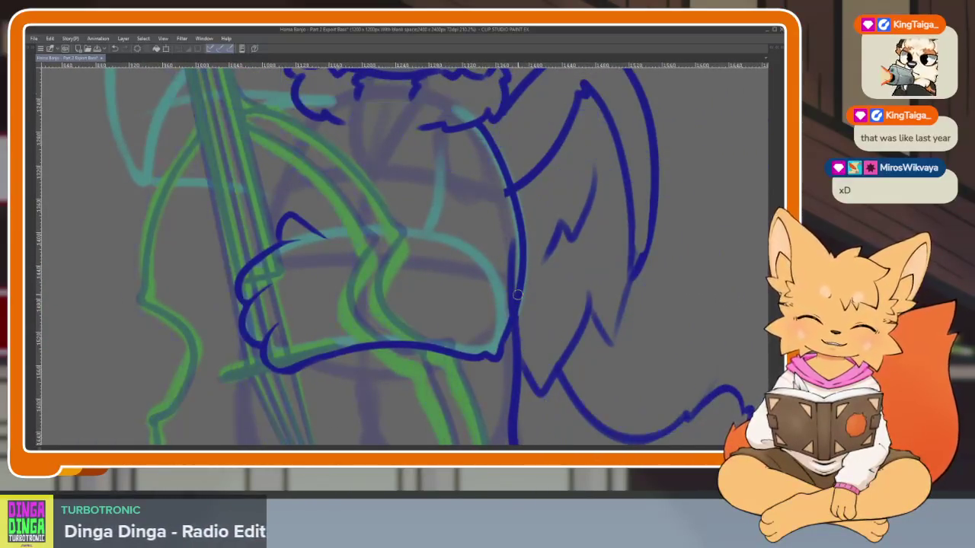
scroll(383, 387, down, 2)
scroll(305, 373, up, 4)
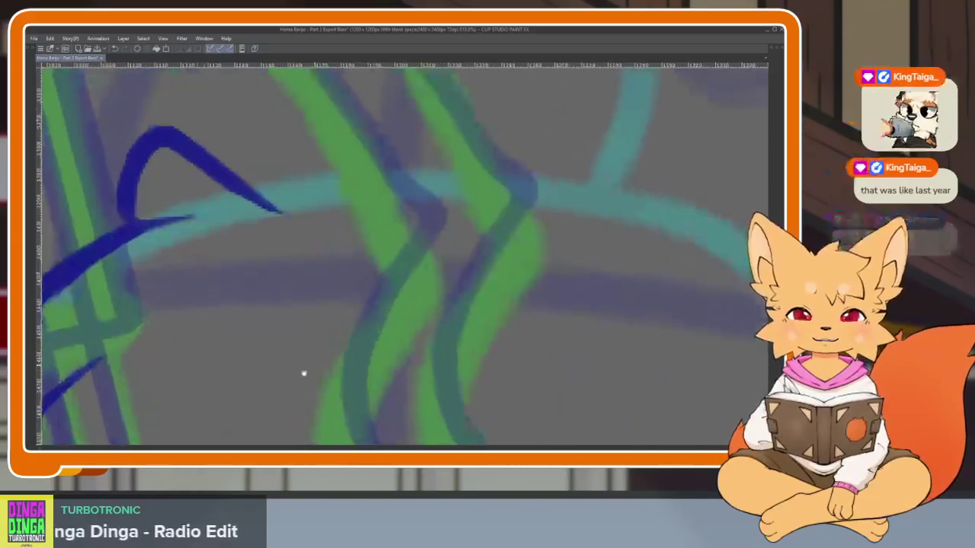
scroll(294, 382, down, 1)
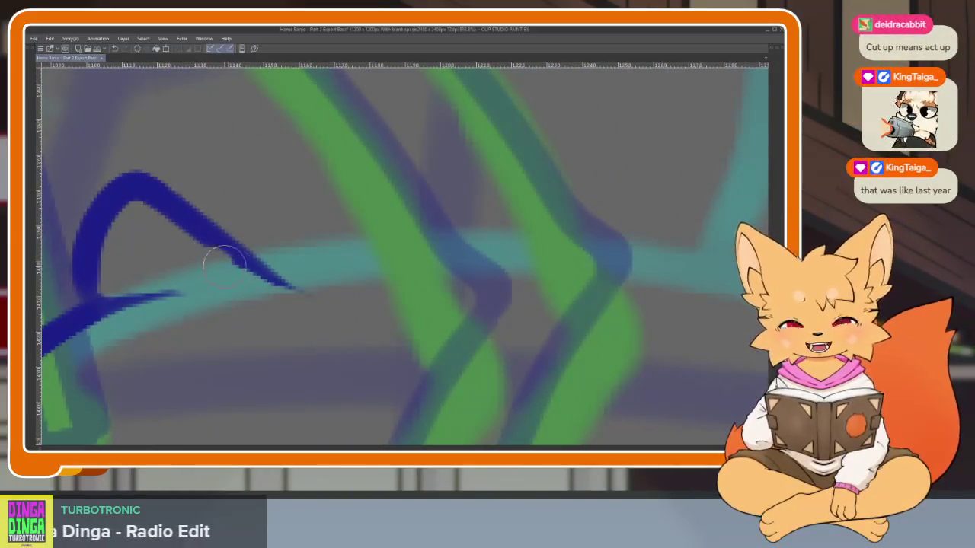
scroll(517, 351, down, 3)
scroll(517, 351, up, 2)
scroll(457, 335, down, 2)
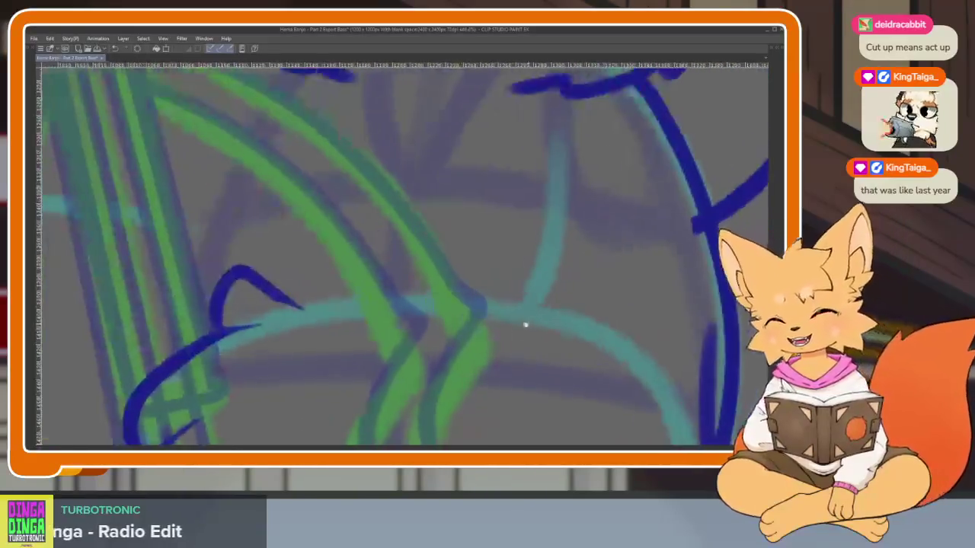
scroll(455, 363, up, 2)
drag(166, 344, 466, 351)
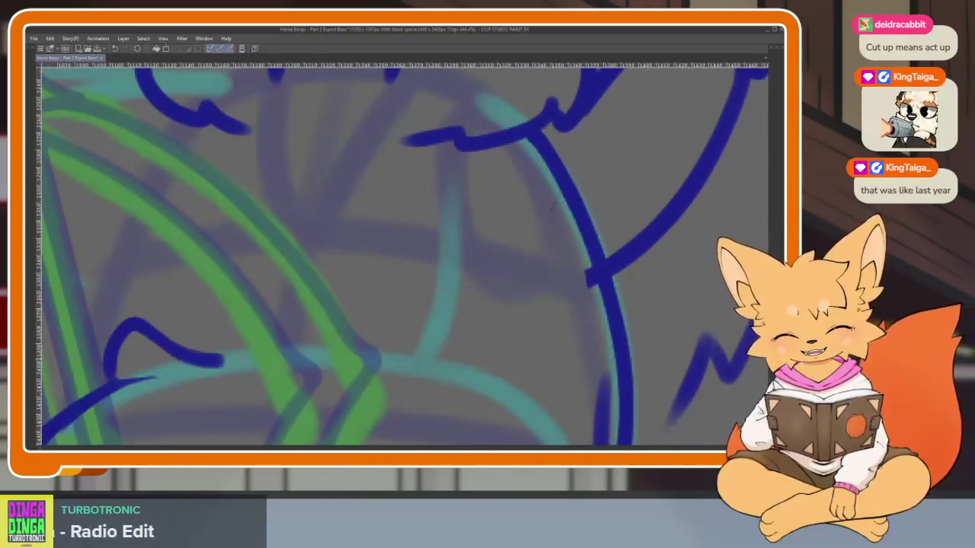
Step: Show the layer and timeline panels again
scroll(462, 330, down, 4)
scroll(462, 329, up, 3)
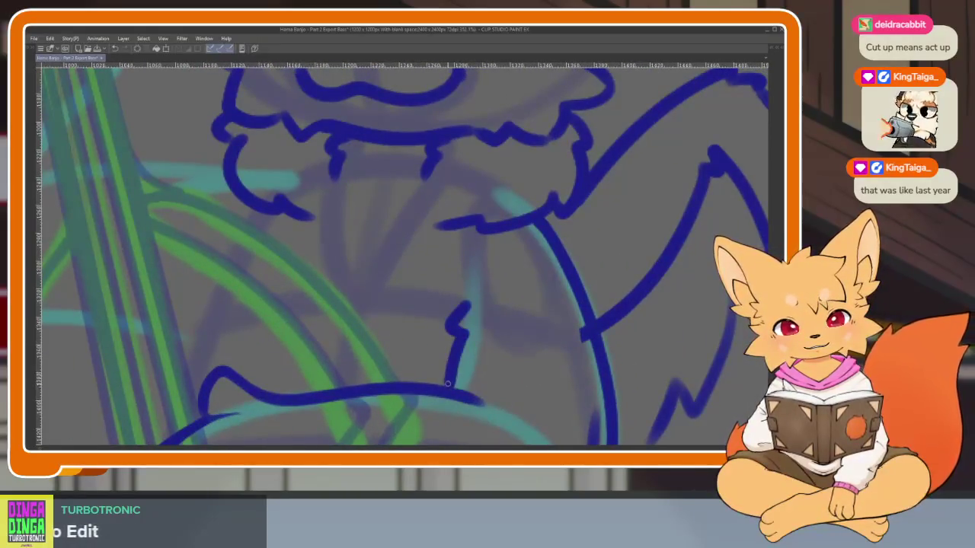
scroll(430, 391, down, 4)
scroll(538, 322, up, 1)
scroll(529, 342, up, 2)
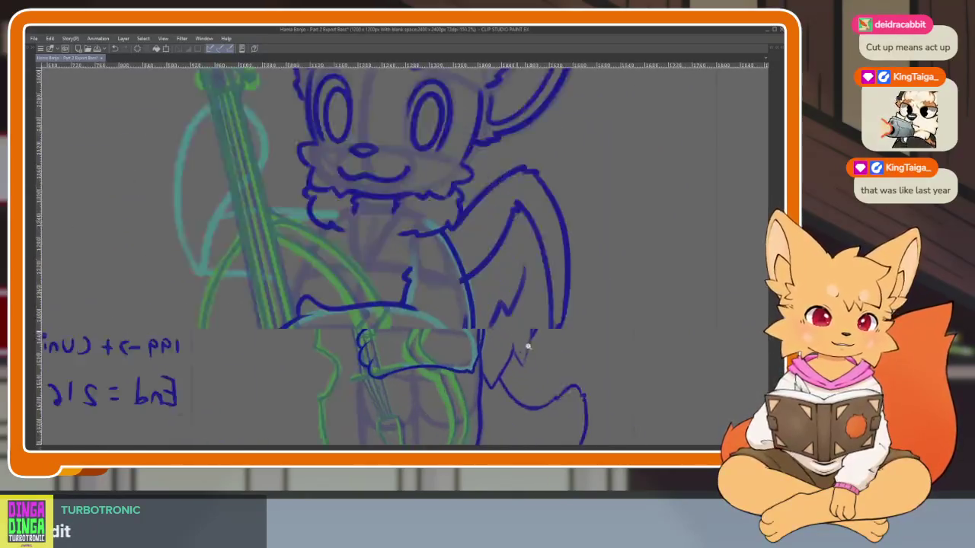
scroll(507, 348, up, 1)
scroll(506, 347, up, 2)
scroll(510, 365, up, 2)
key(Tab)
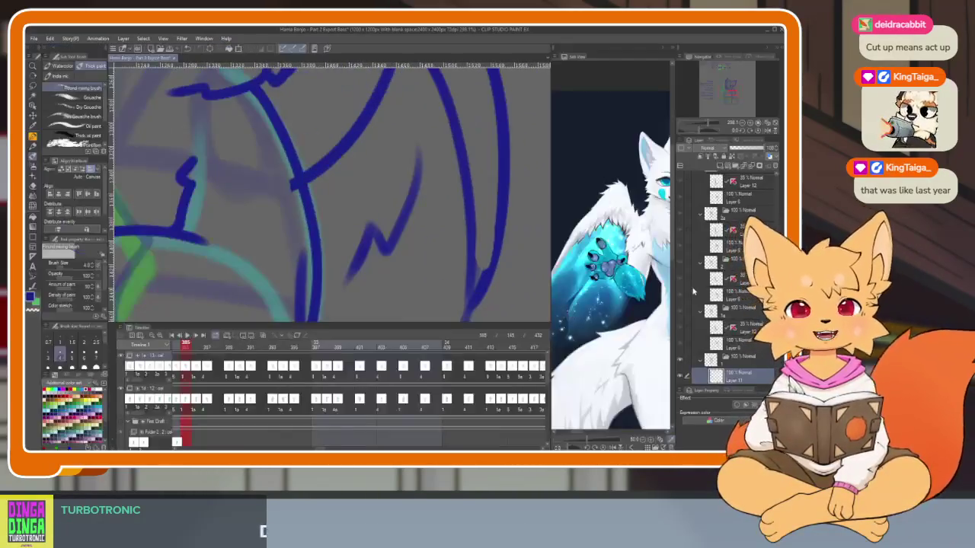
Step: Move Layer 11 above Layer 12 and Layer 6, then hide the palettes for a full-window canvas
drag(741, 321, 741, 342)
key(Tab)
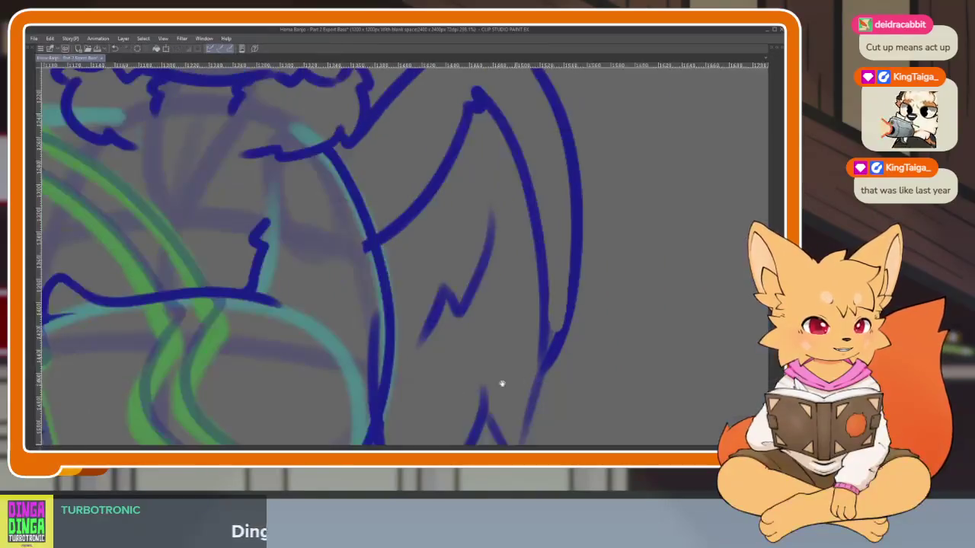
scroll(500, 386, down, 2)
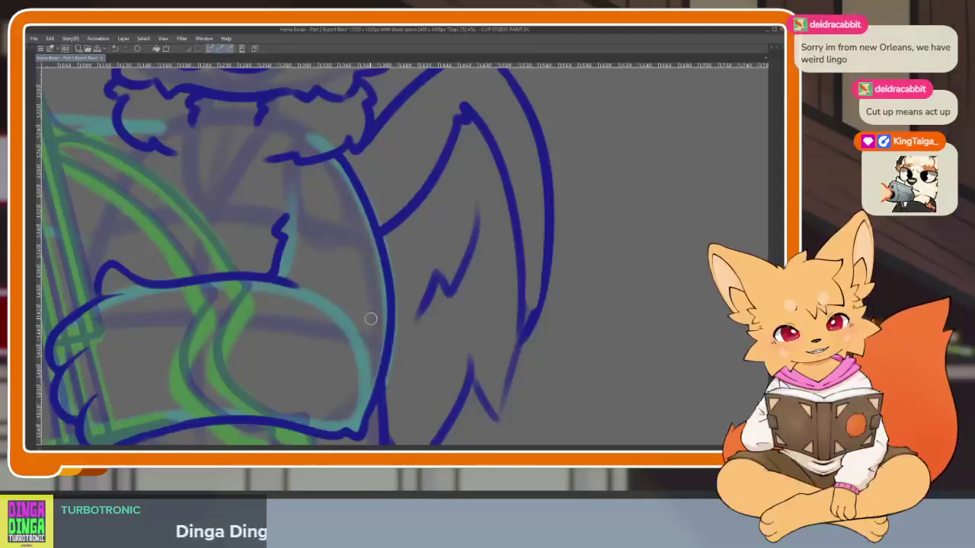
scroll(396, 339, down, 2)
scroll(426, 362, down, 2)
scroll(439, 368, up, 3)
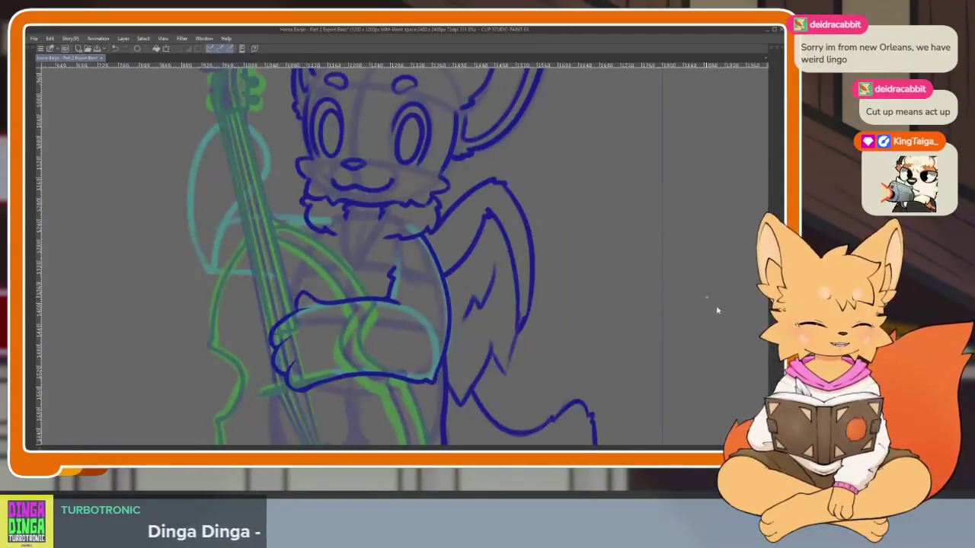
Step: Bring the palettes back around the canvas and zoom in
key(Tab)
key(Tab)
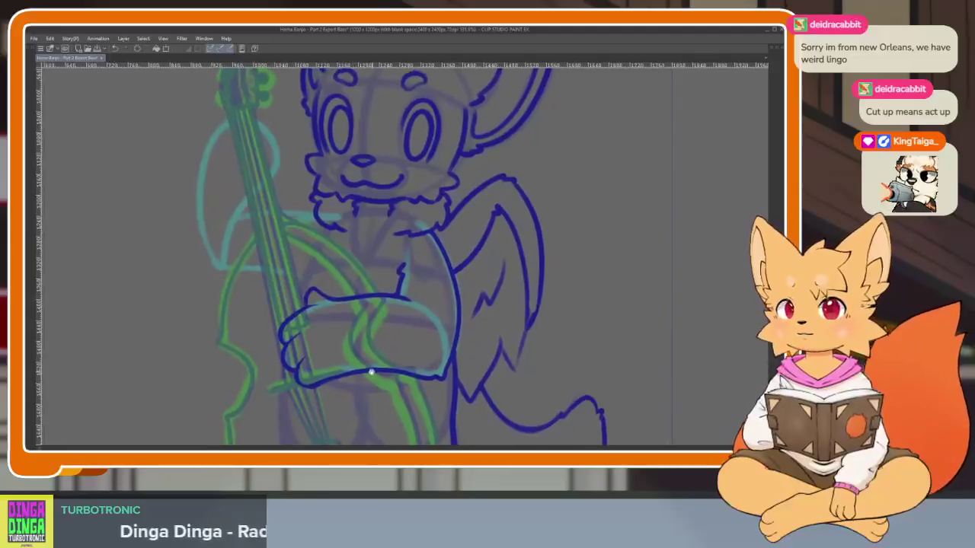
scroll(333, 365, up, 3)
scroll(324, 347, up, 2)
scroll(325, 347, up, 1)
scroll(334, 393, up, 1)
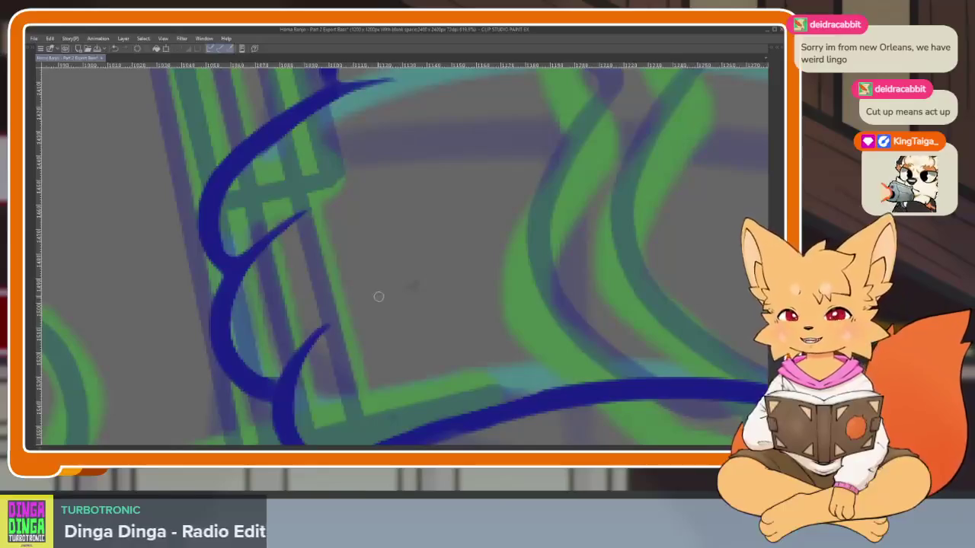
Step: Retrace the lower and upper finger curves on the bass neck with heavier blue lines
scroll(373, 341, up, 1)
scroll(335, 378, up, 1)
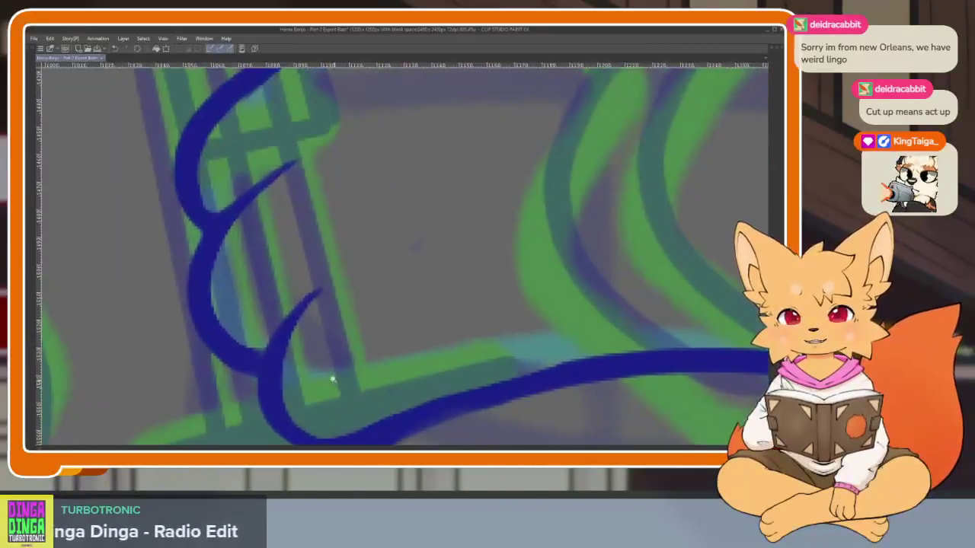
scroll(329, 382, up, 1)
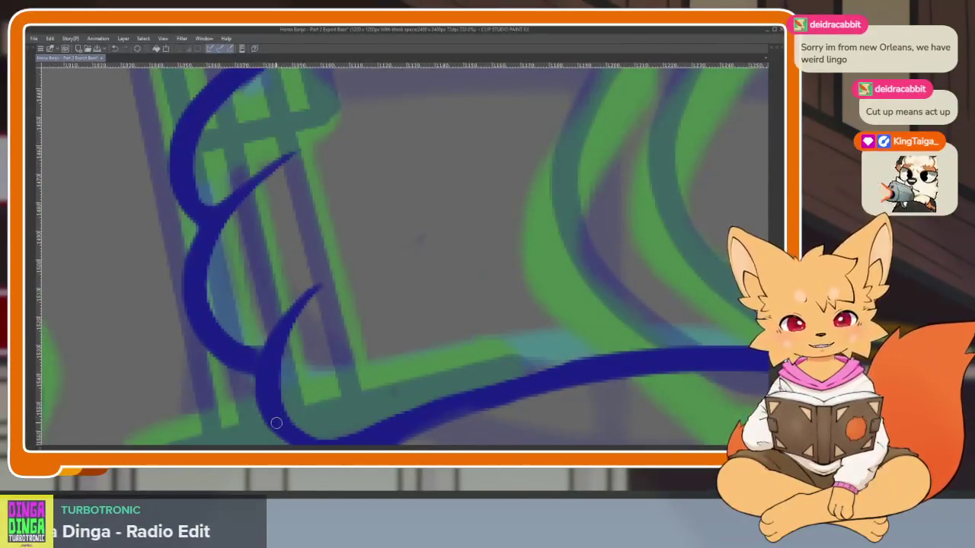
drag(276, 423, 326, 282)
key(ctrl+z)
drag(279, 417, 320, 278)
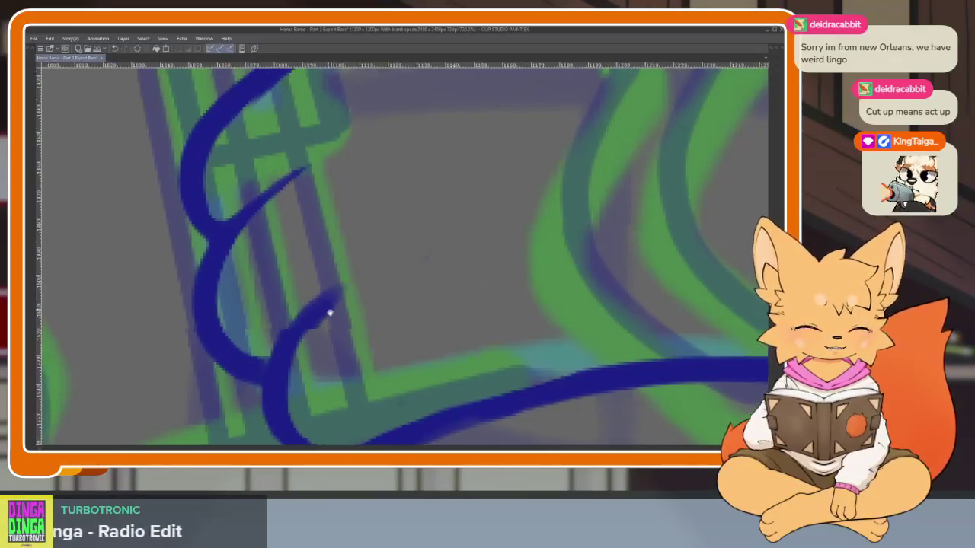
scroll(276, 402, up, 1)
drag(287, 219, 327, 196)
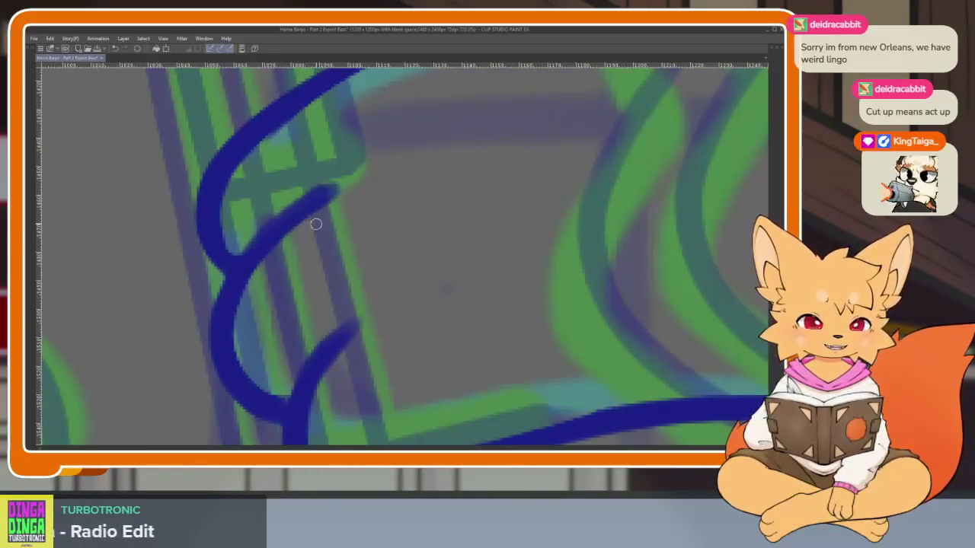
Step: Shift the view of the character slightly and restore the layer and timeline panels
scroll(396, 272, down, 5)
scroll(419, 304, up, 2)
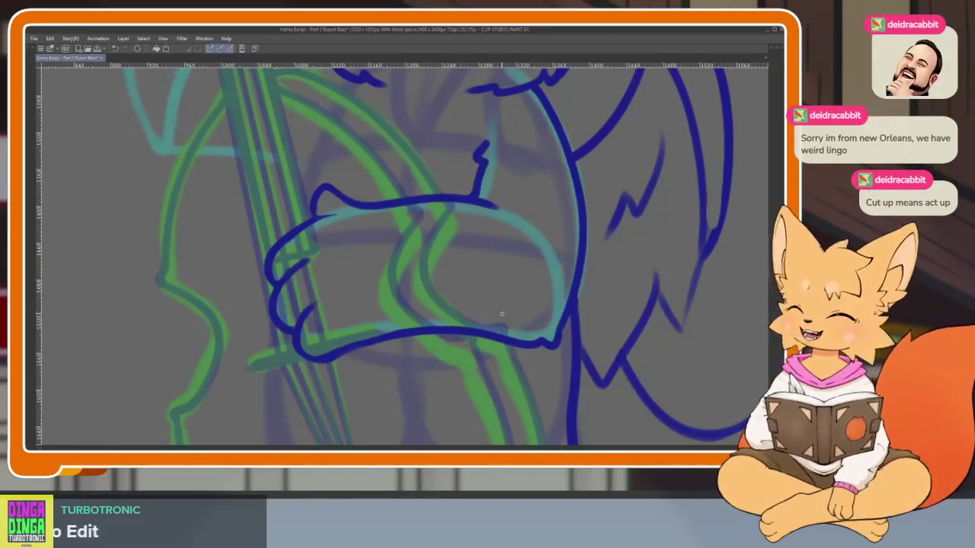
scroll(438, 326, up, 2)
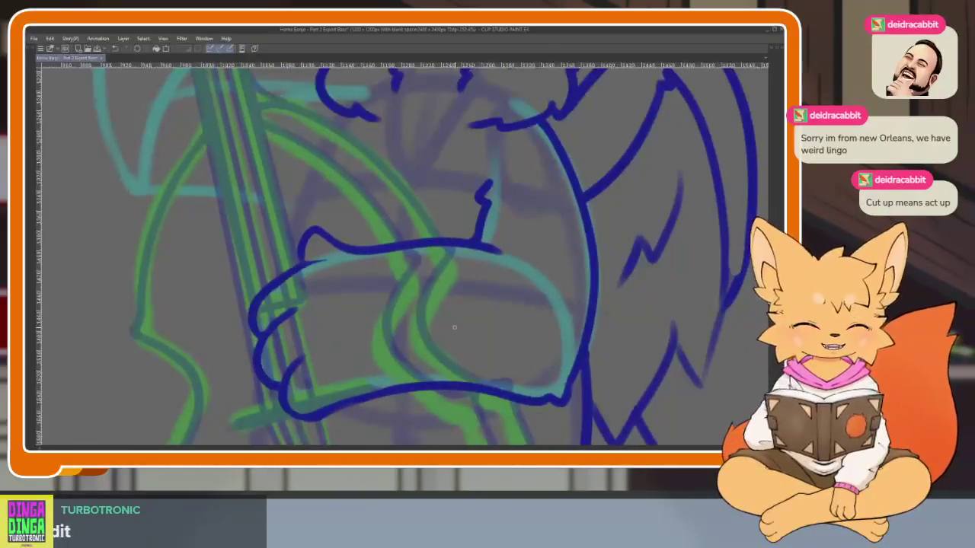
scroll(468, 342, down, 3)
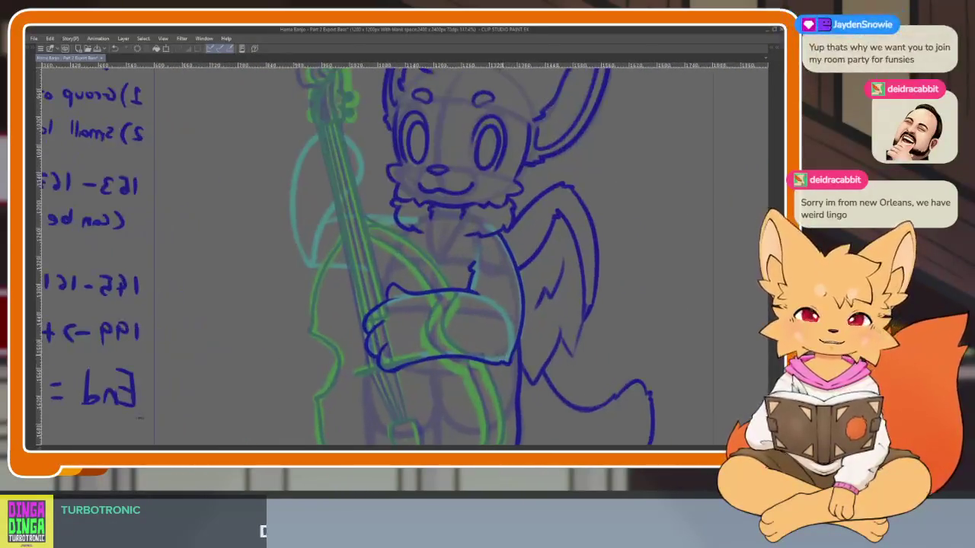
drag(532, 355, 513, 356)
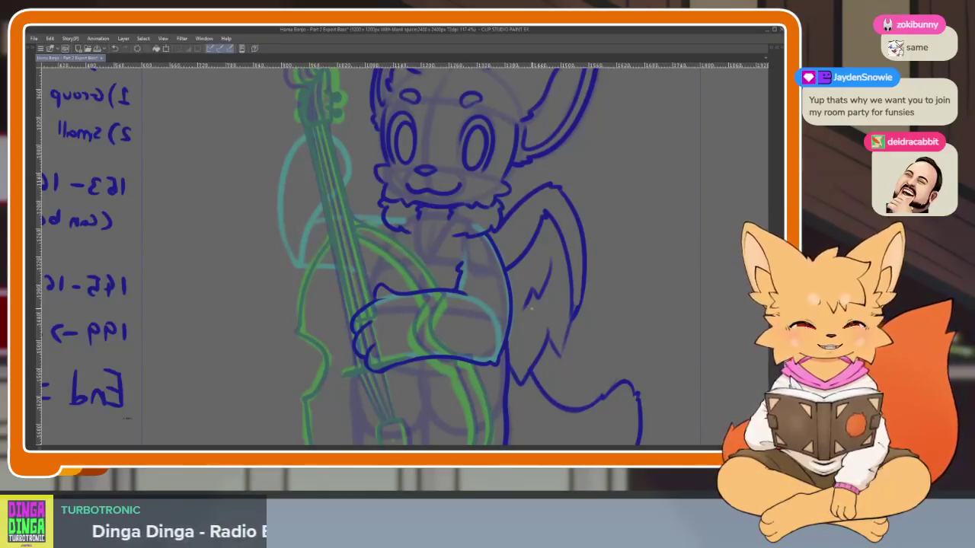
scroll(506, 329, right, 3)
key(Tab)
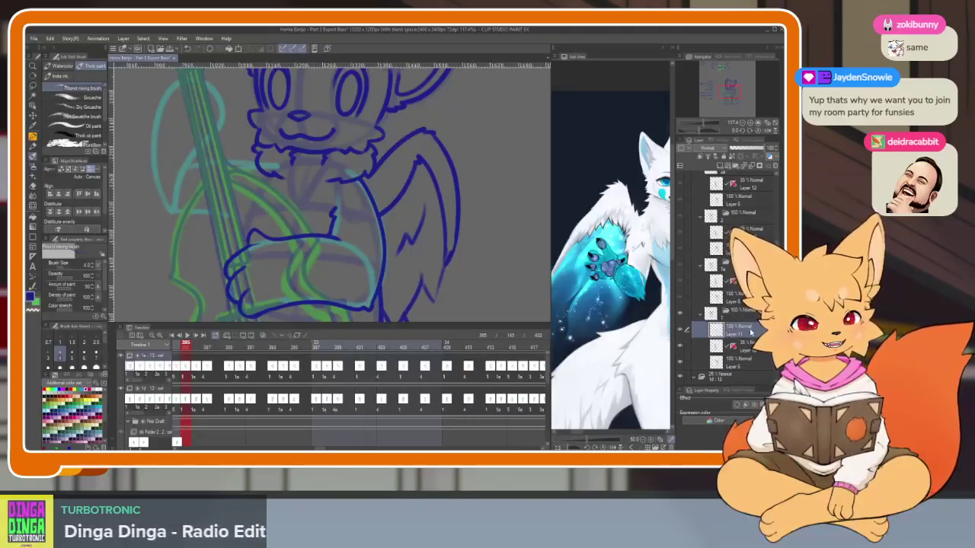
Step: Step back through frames 381 and 377 to compare the inked arm strokes, then jump to frame 386
scroll(749, 310, up, 2)
key(ctrl+Left)
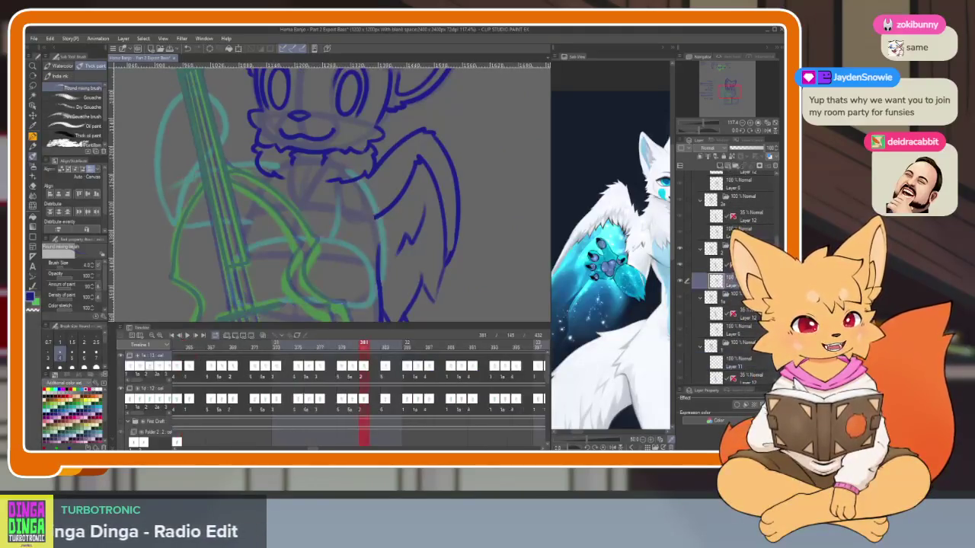
key(ctrl+z)
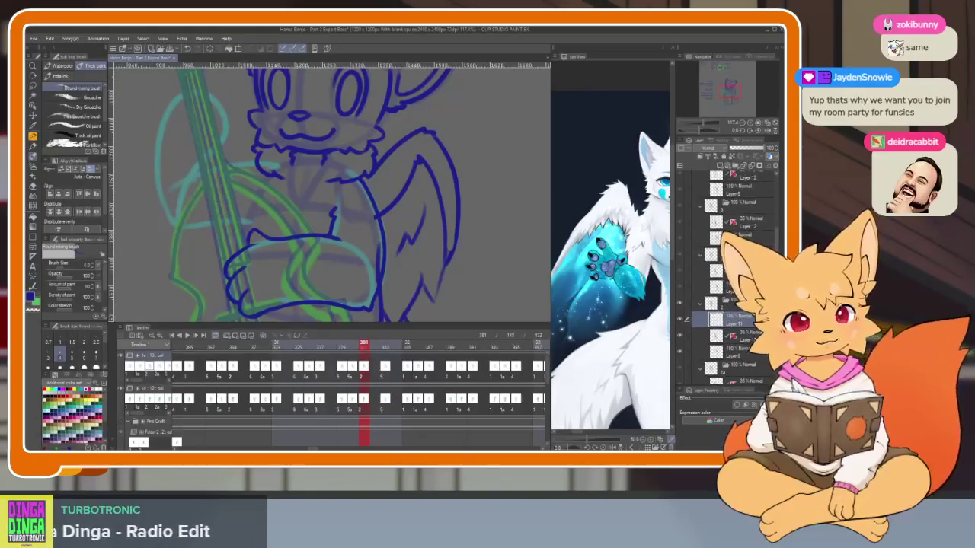
key(ctrl+Left)
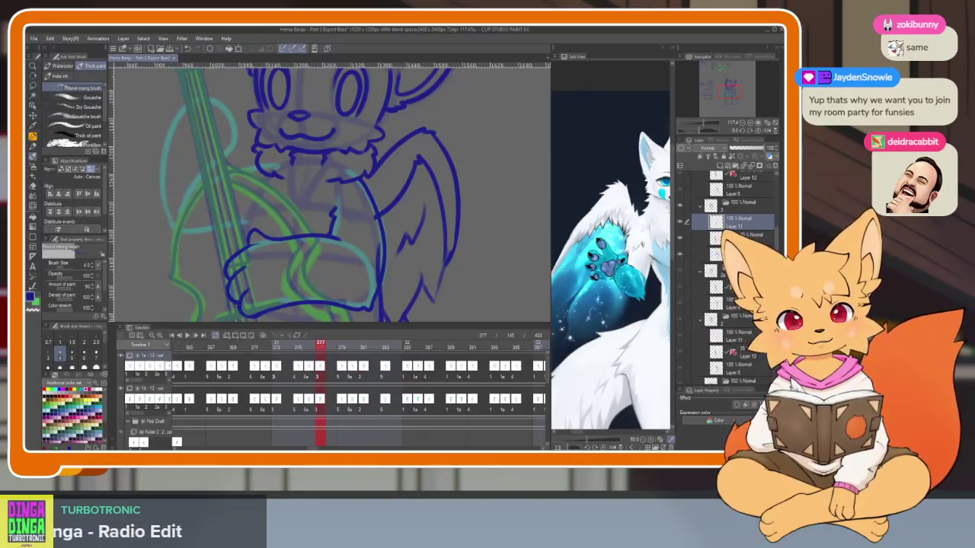
scroll(725, 281, down, 3)
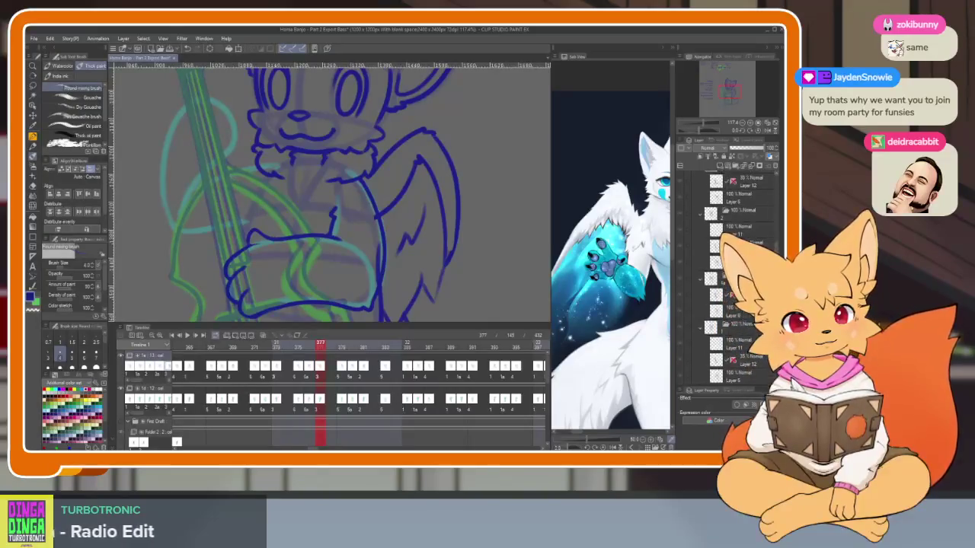
key(ctrl+Right)
key(ctrl+Right)
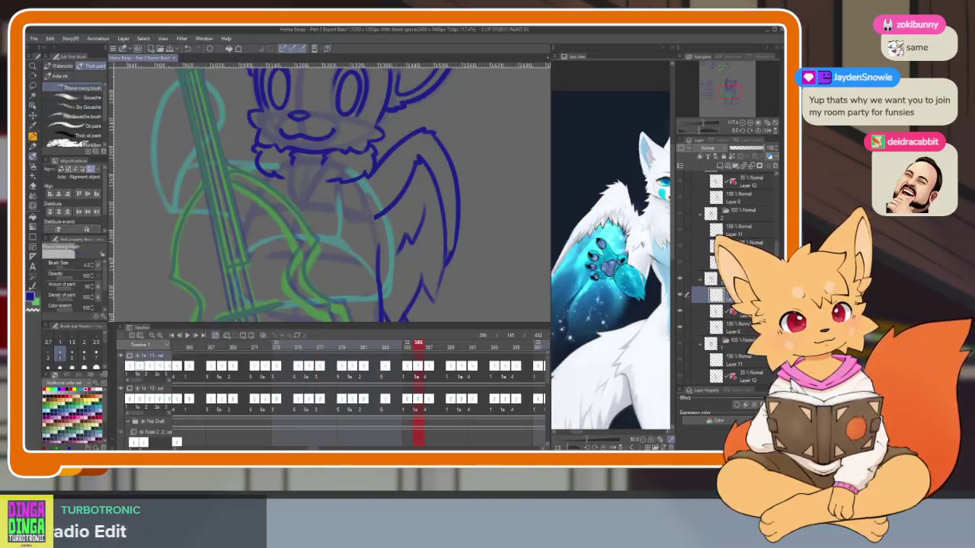
Step: Hide all palettes so frame 386, with its un-inked arms, fills the whole window
key(Tab)
scroll(394, 377, up, 2)
scroll(419, 375, up, 1)
scroll(446, 374, up, 1)
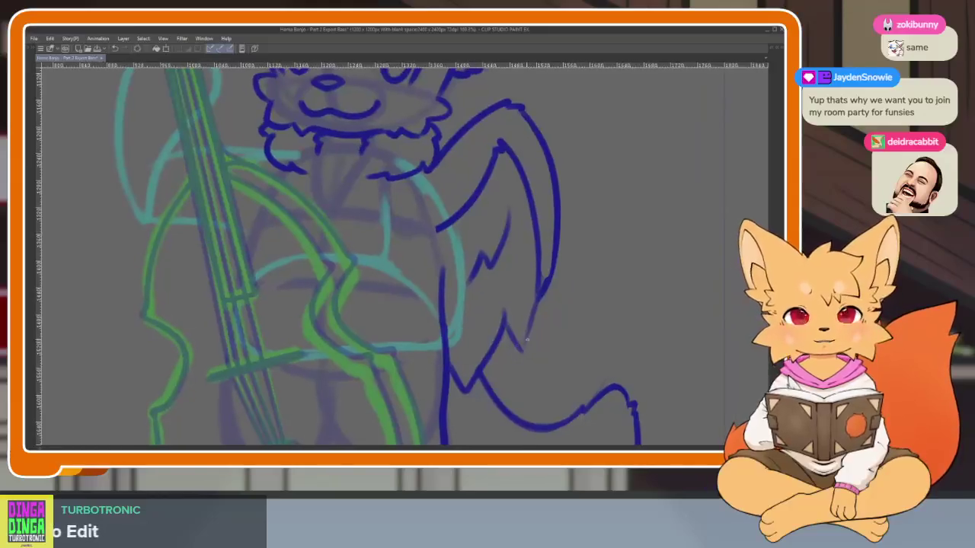
scroll(494, 373, up, 1)
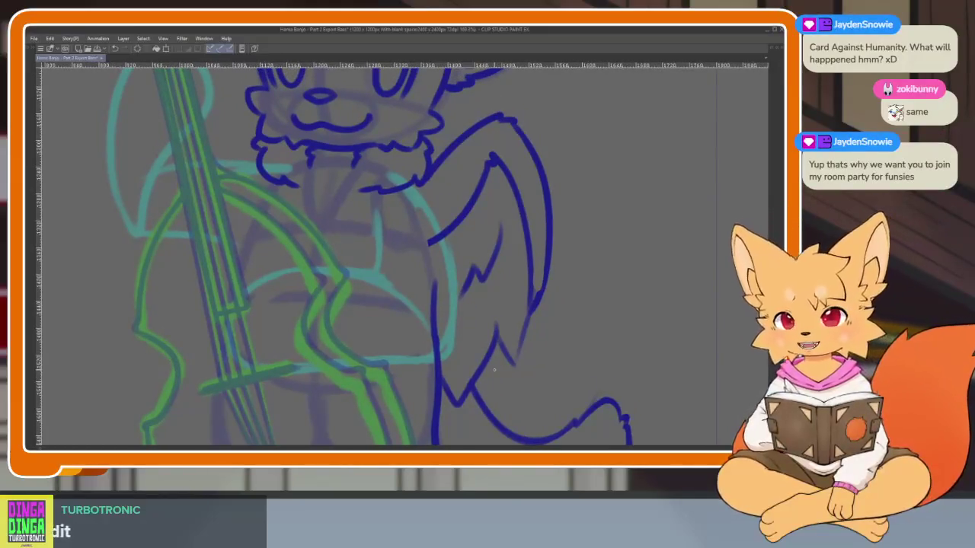